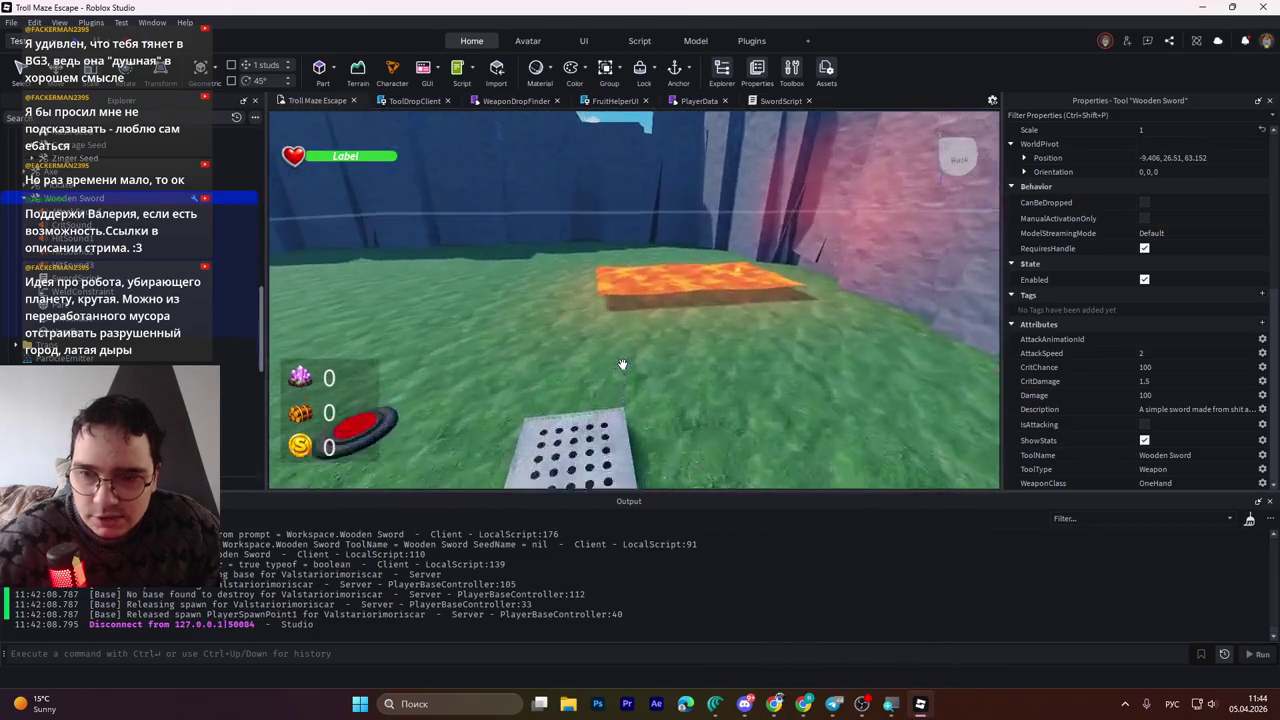
Fly the camera along the maze path to the spike platform and select the Spikes trap model
scroll(624, 364, "down", 5)
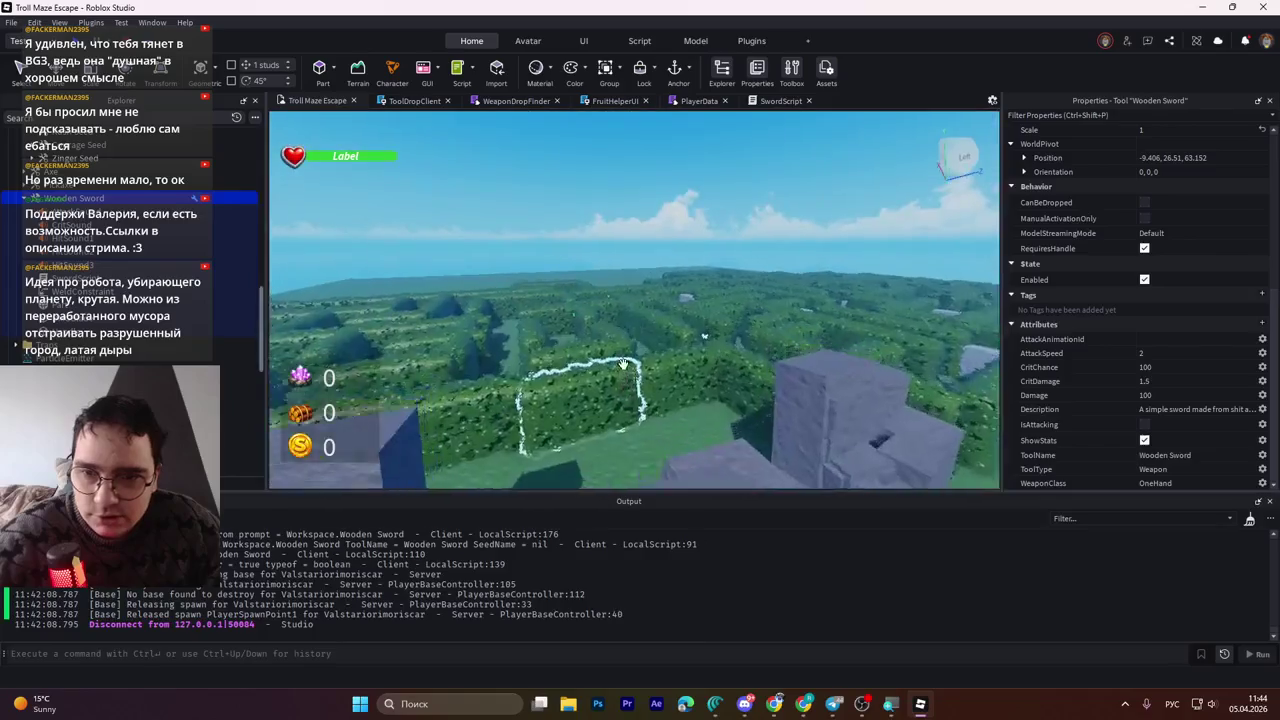
scroll(620, 362, "up", 5)
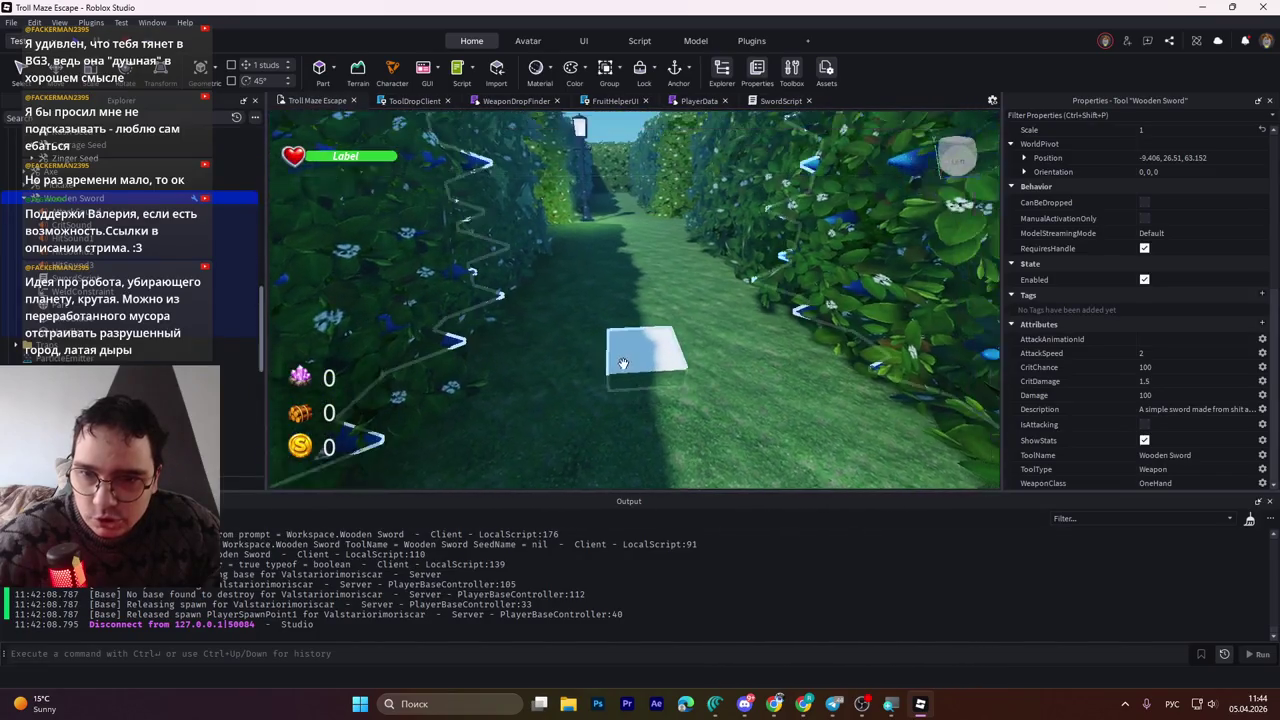
left_click_drag(624, 364, 618, 359)
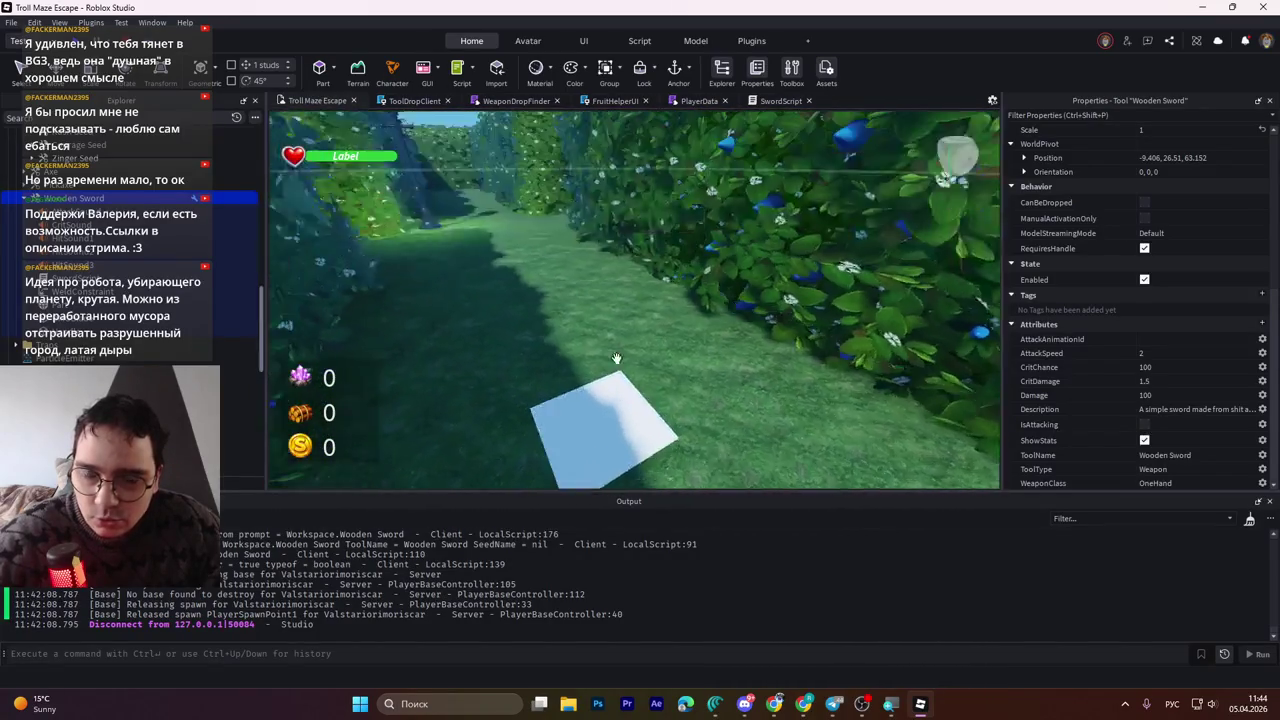
key("w")
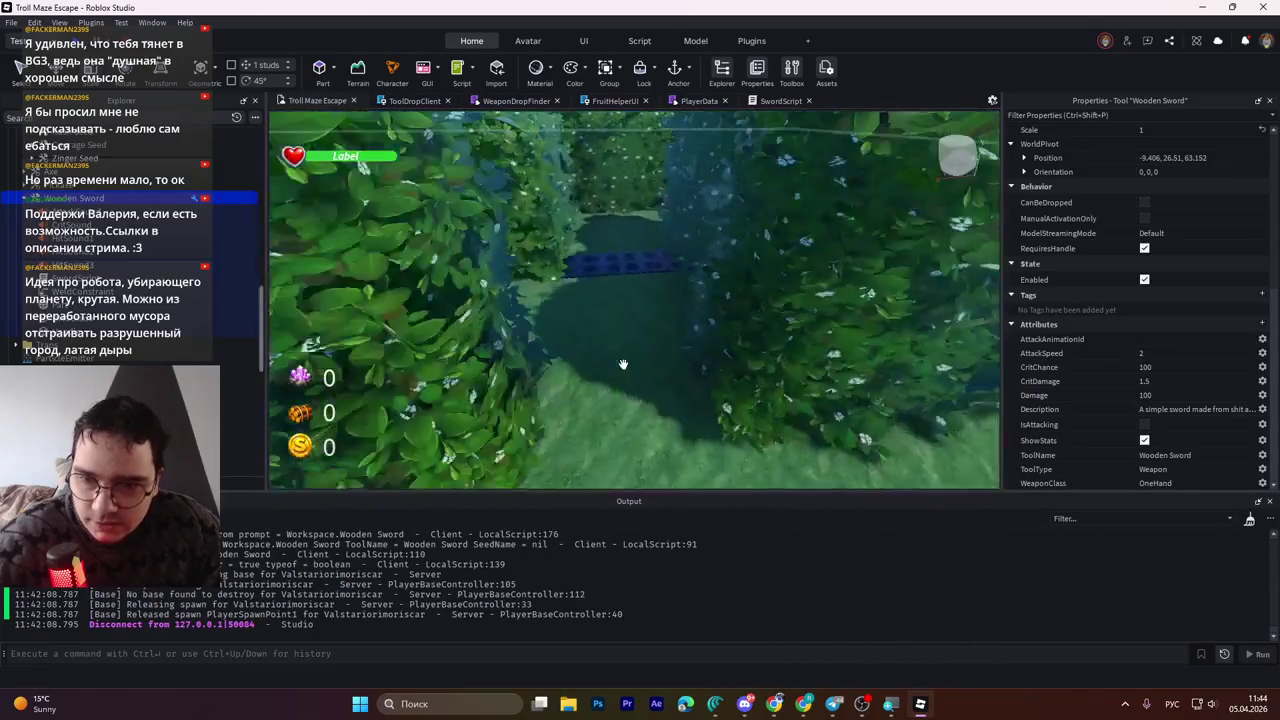
key("w")
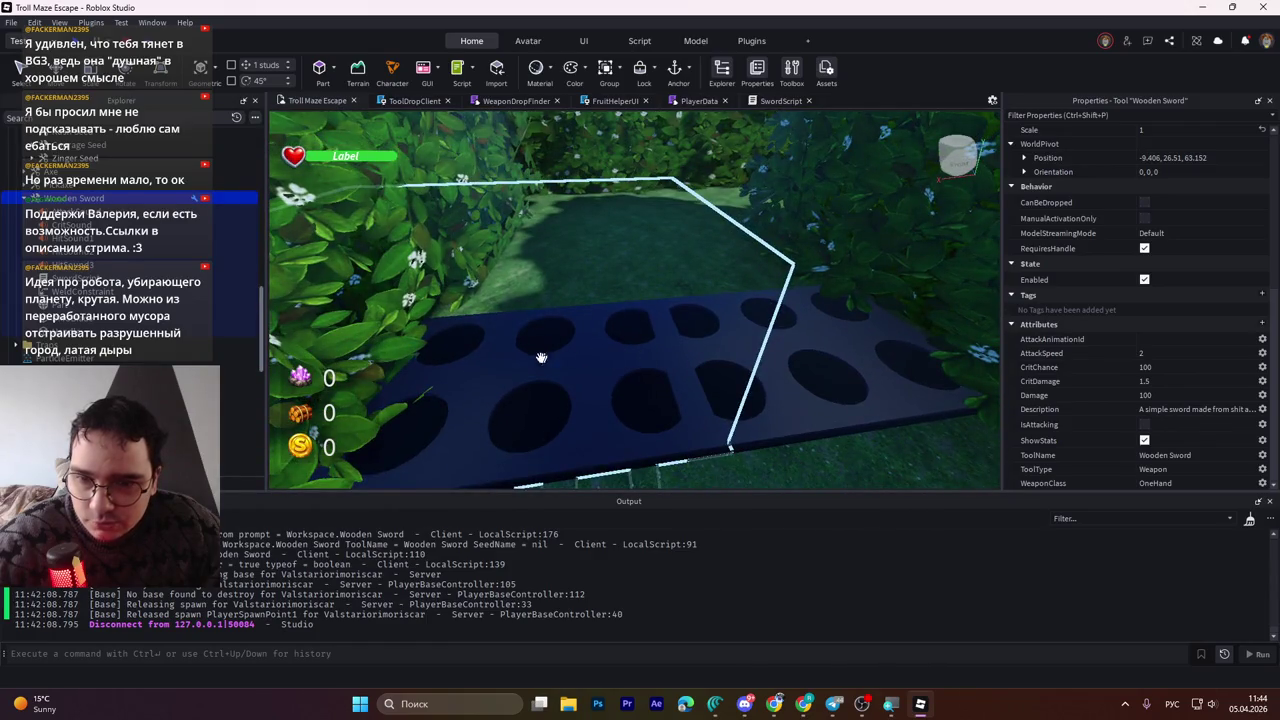
left_click(594, 395)
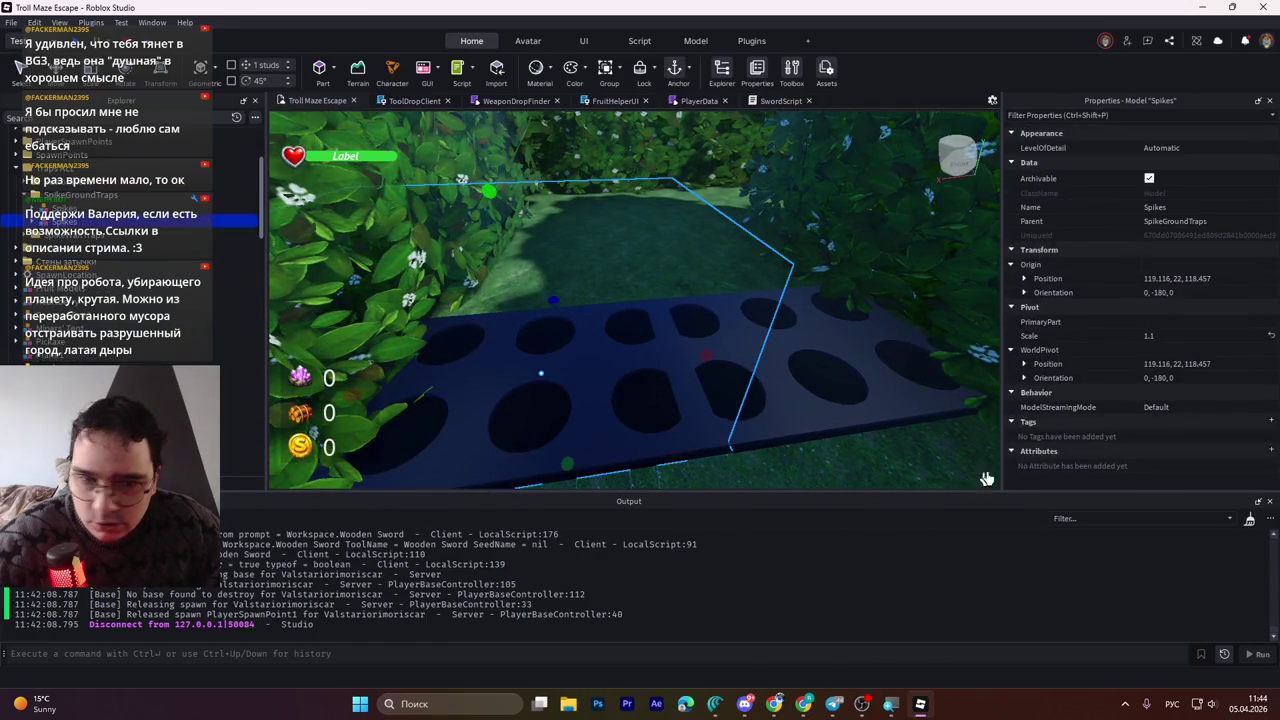
Expand the Spikes model in Explorer, open its Script and check the CanKill value
left_click(28, 218)
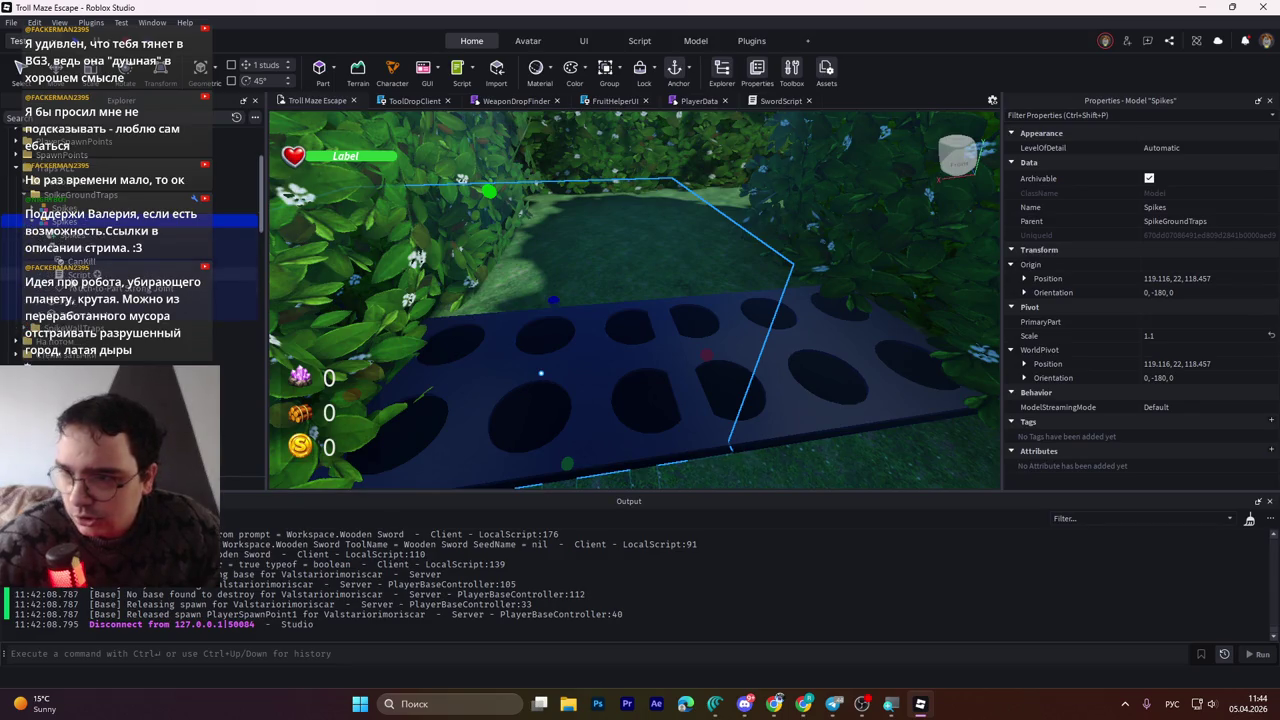
double_click(75, 273)
left_click(80, 261)
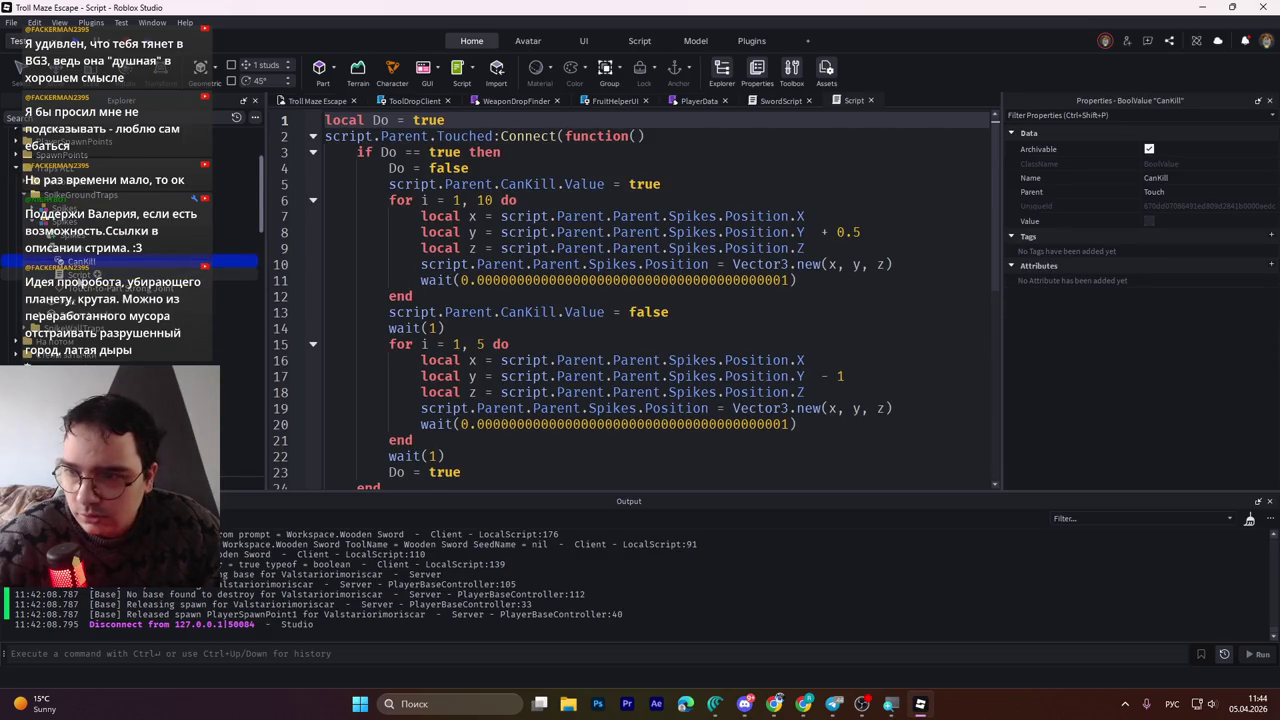
left_click(316, 101)
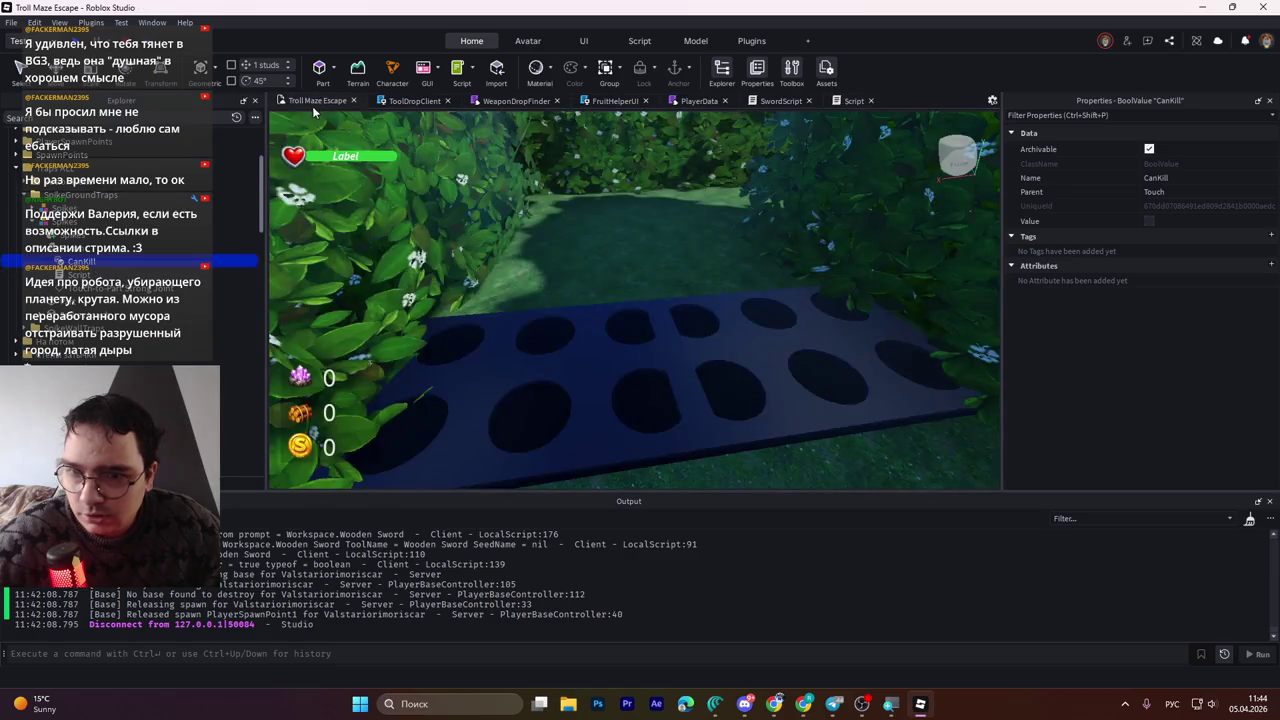
scroll(543, 323, "up", 5)
scroll(543, 323, "up", 3)
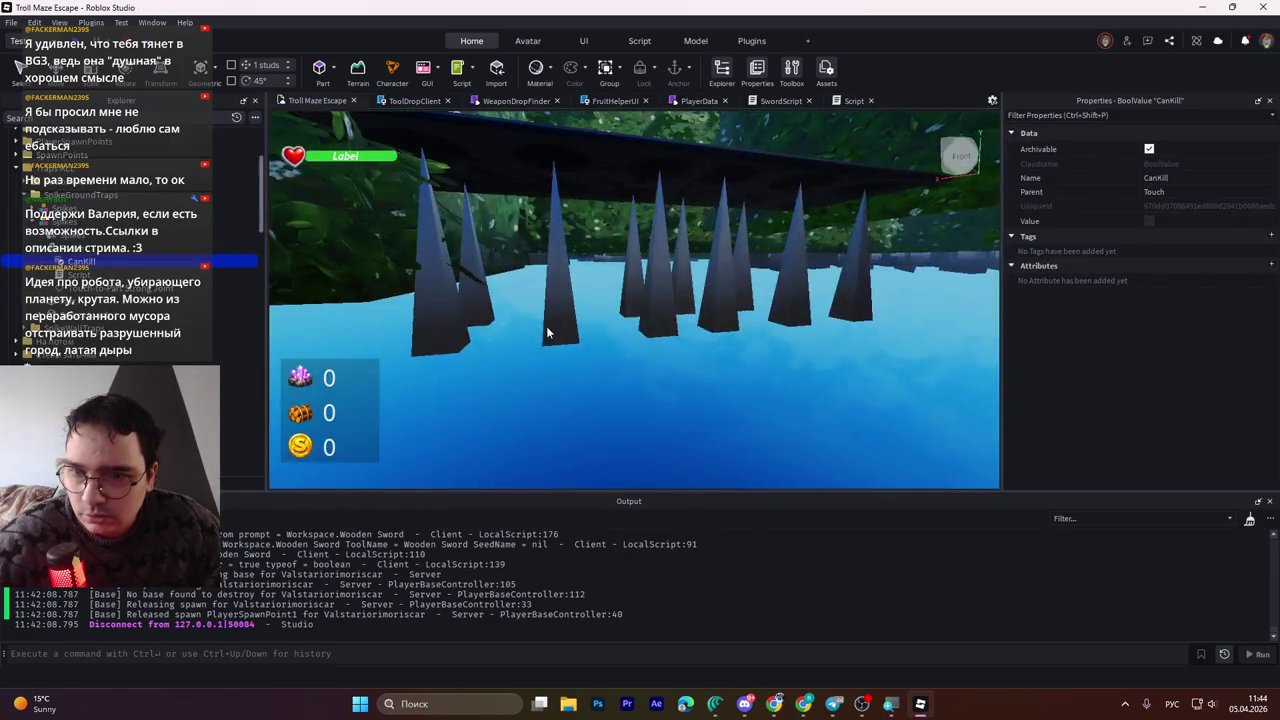
scroll(543, 330, "down", 3)
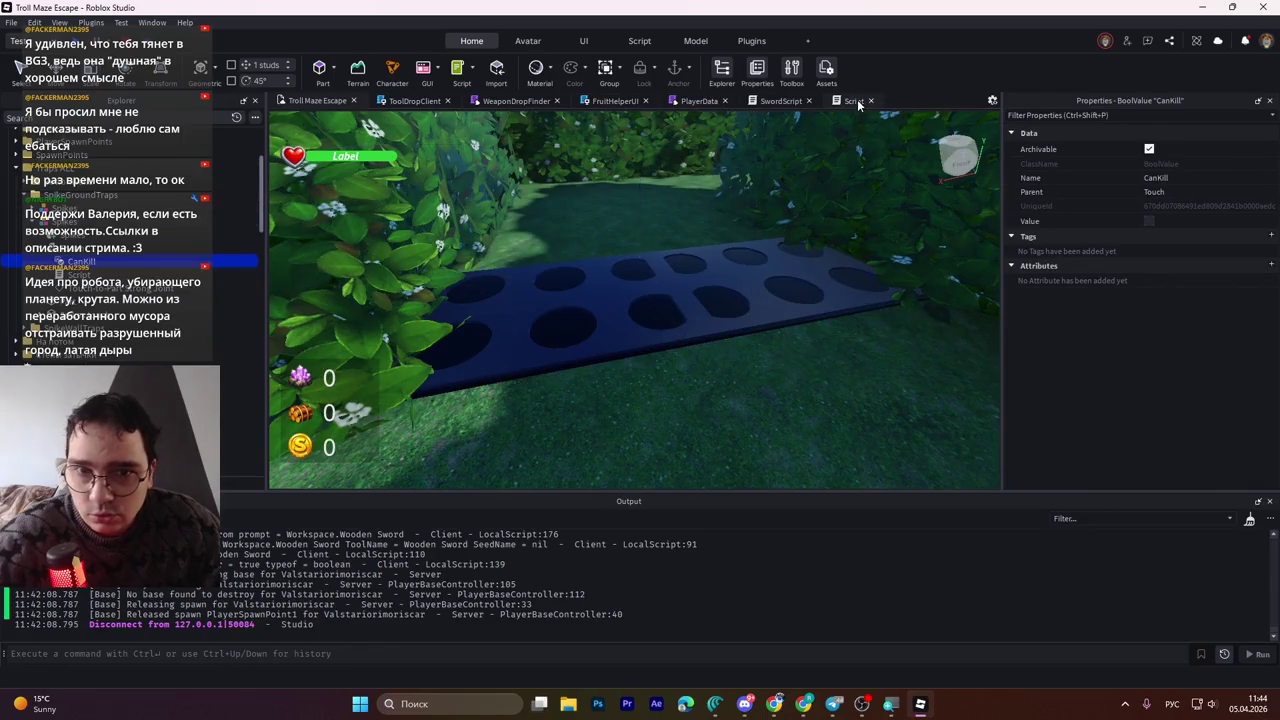
left_click(855, 101)
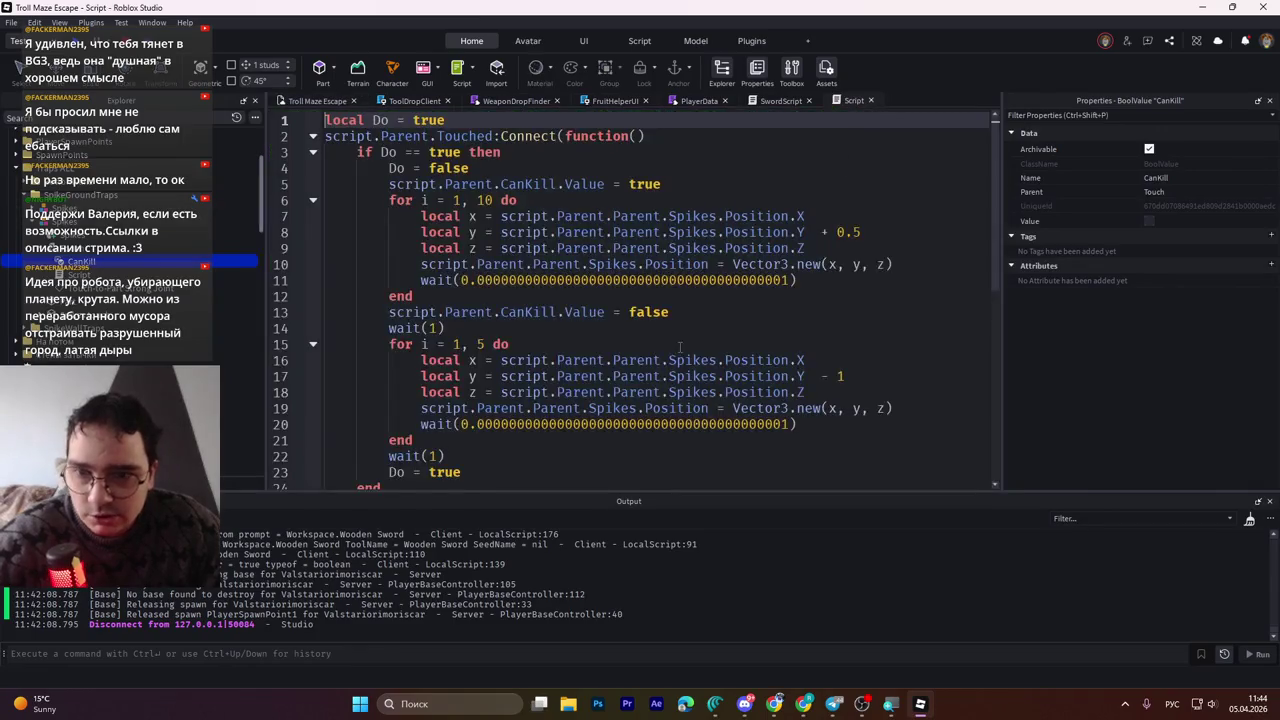
left_click(561, 344)
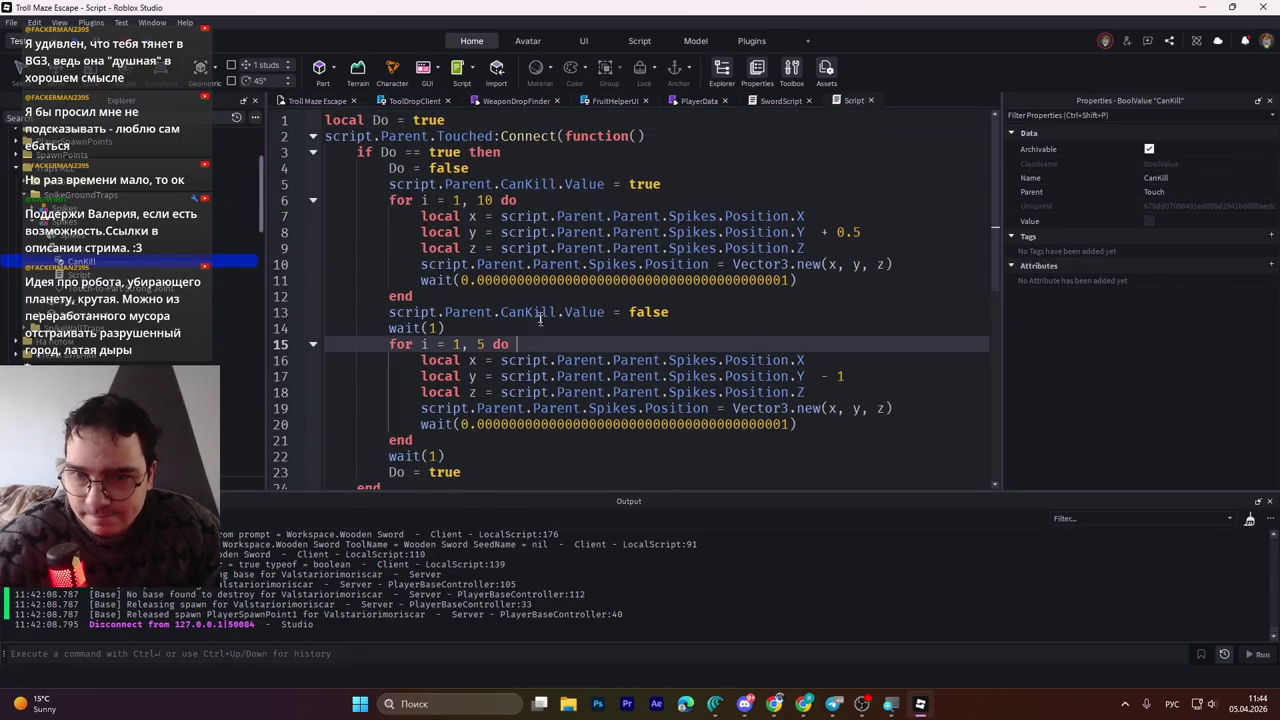
left_click_drag(477, 280, 788, 281)
left_click(665, 286)
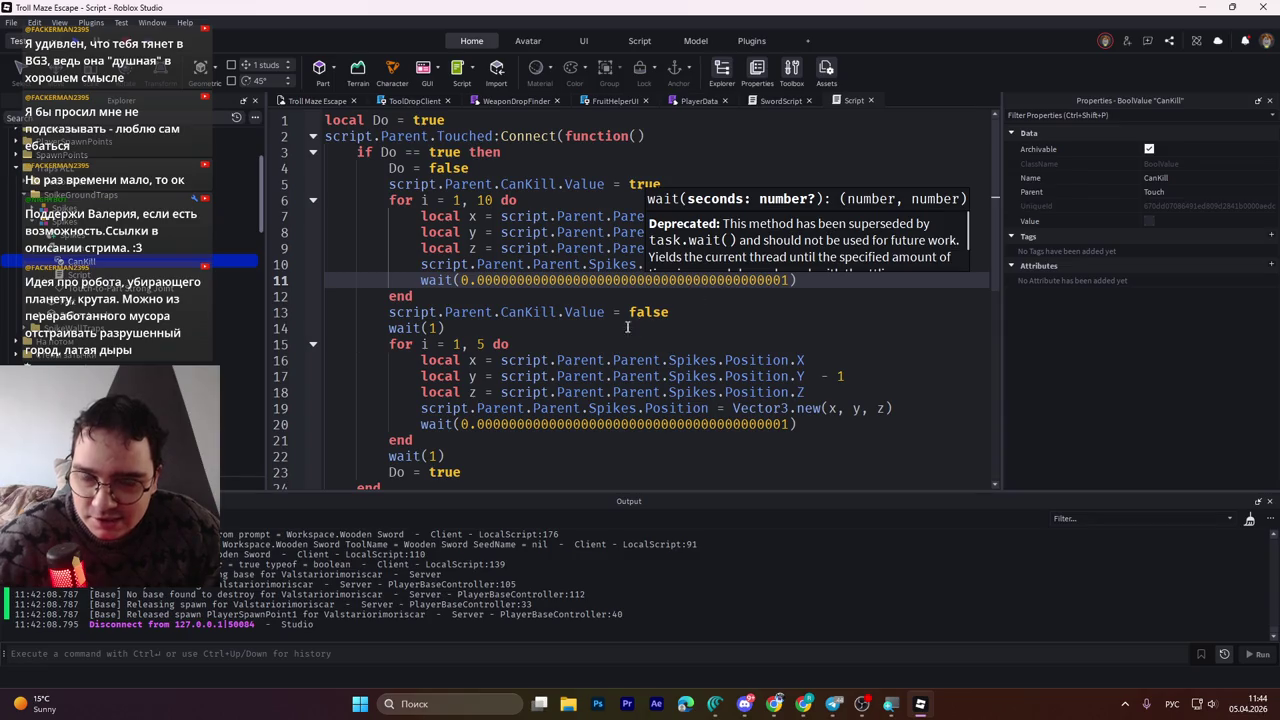
left_click(505, 249)
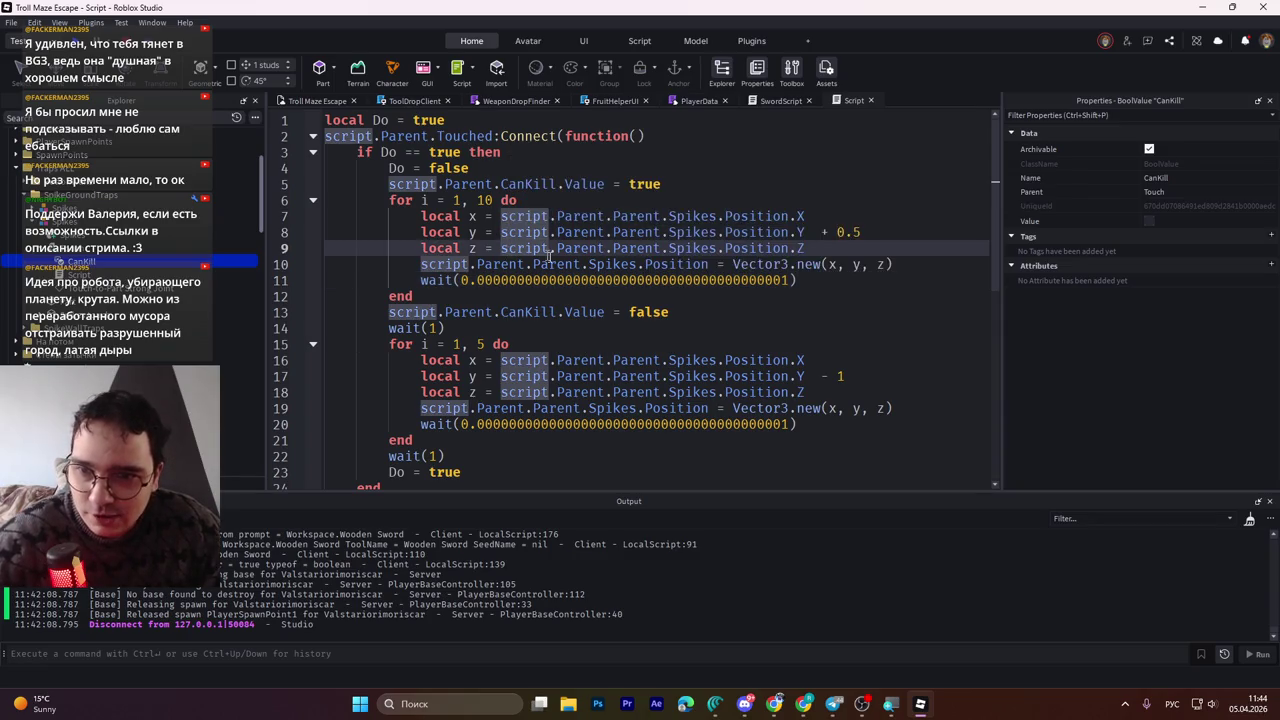
scroll(536, 305, "down", 4)
left_click(536, 310)
scroll(536, 310, "up", 4)
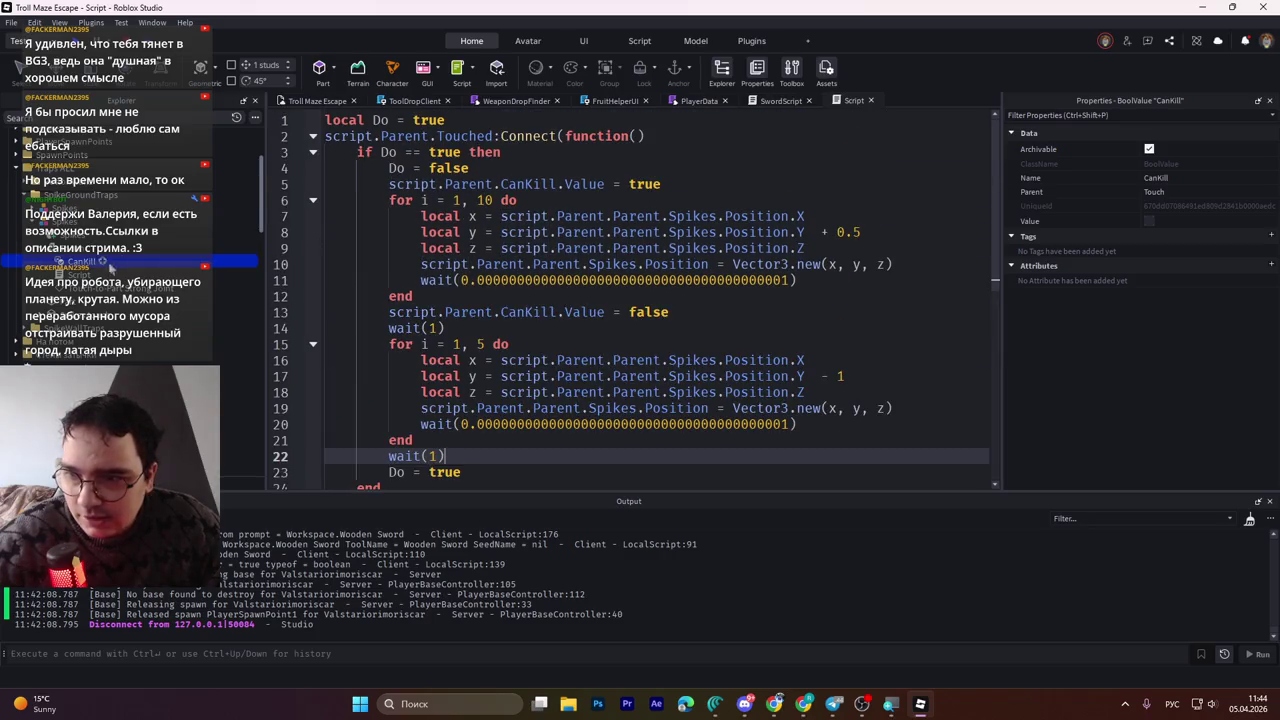
left_click(75, 275)
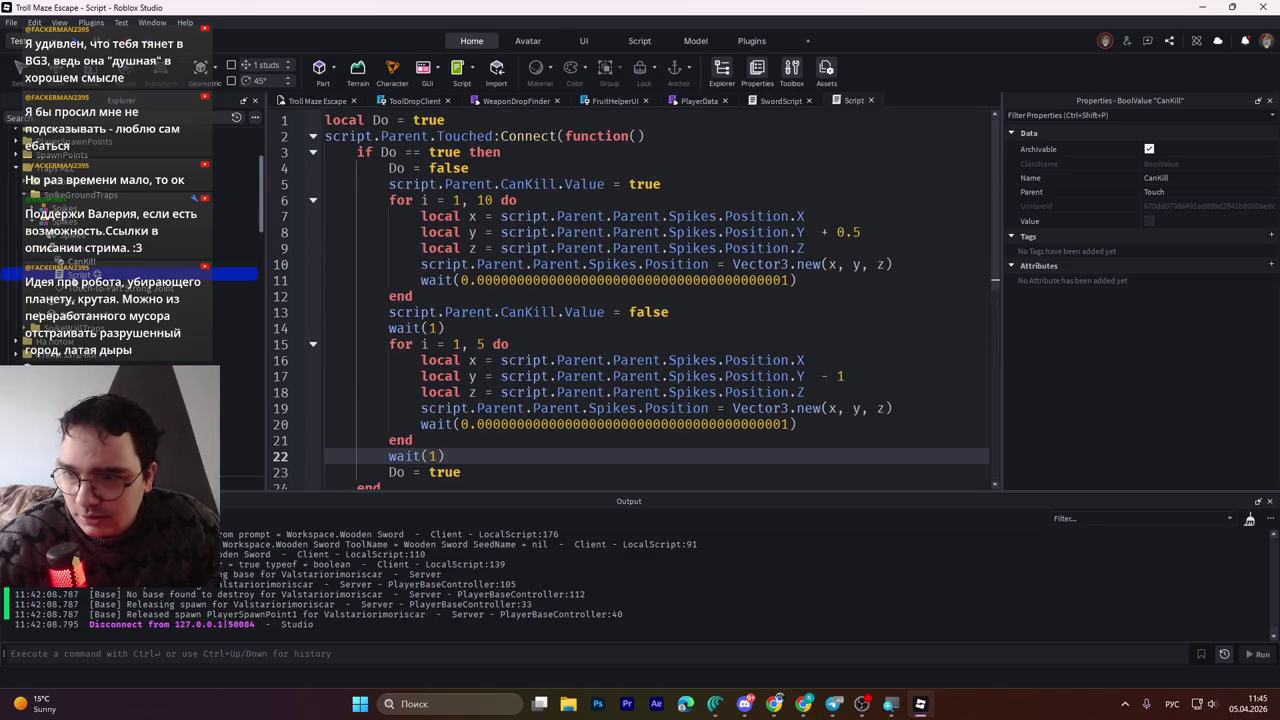
left_click(870, 100)
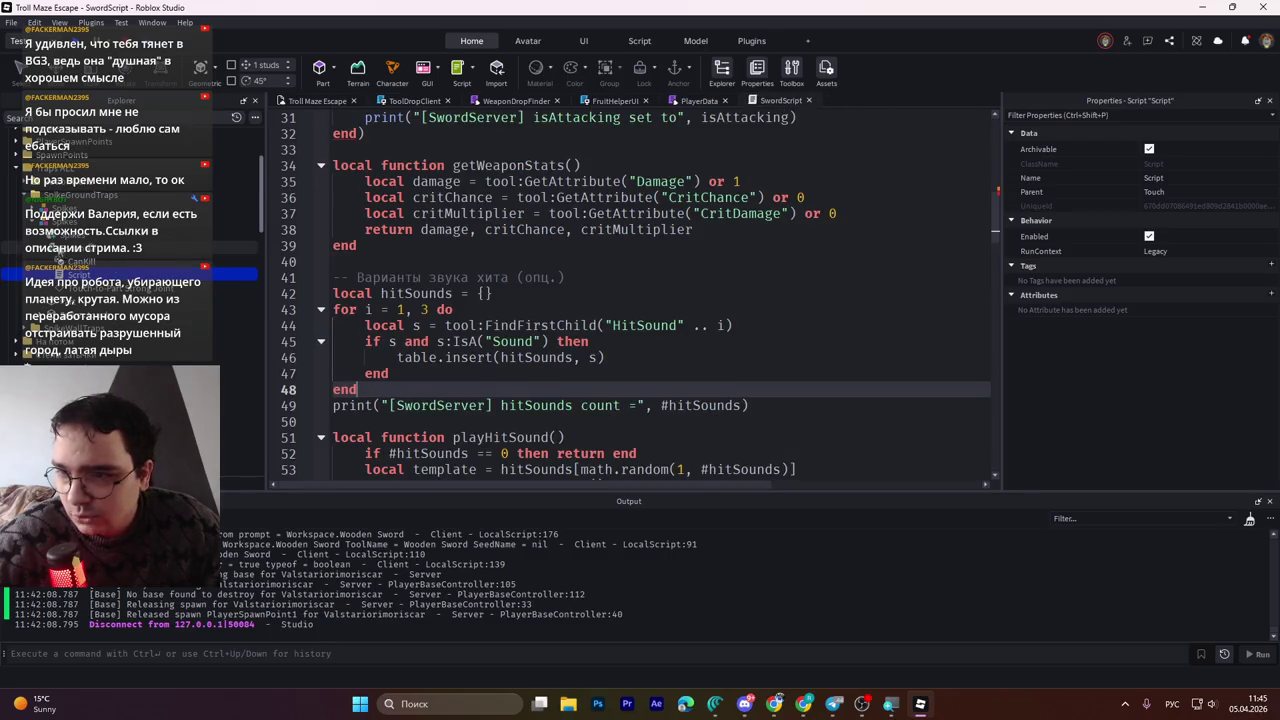
Inspect the properties of the Spikes part, its Touch trigger part and the Script inside Touch
left_click(80, 231)
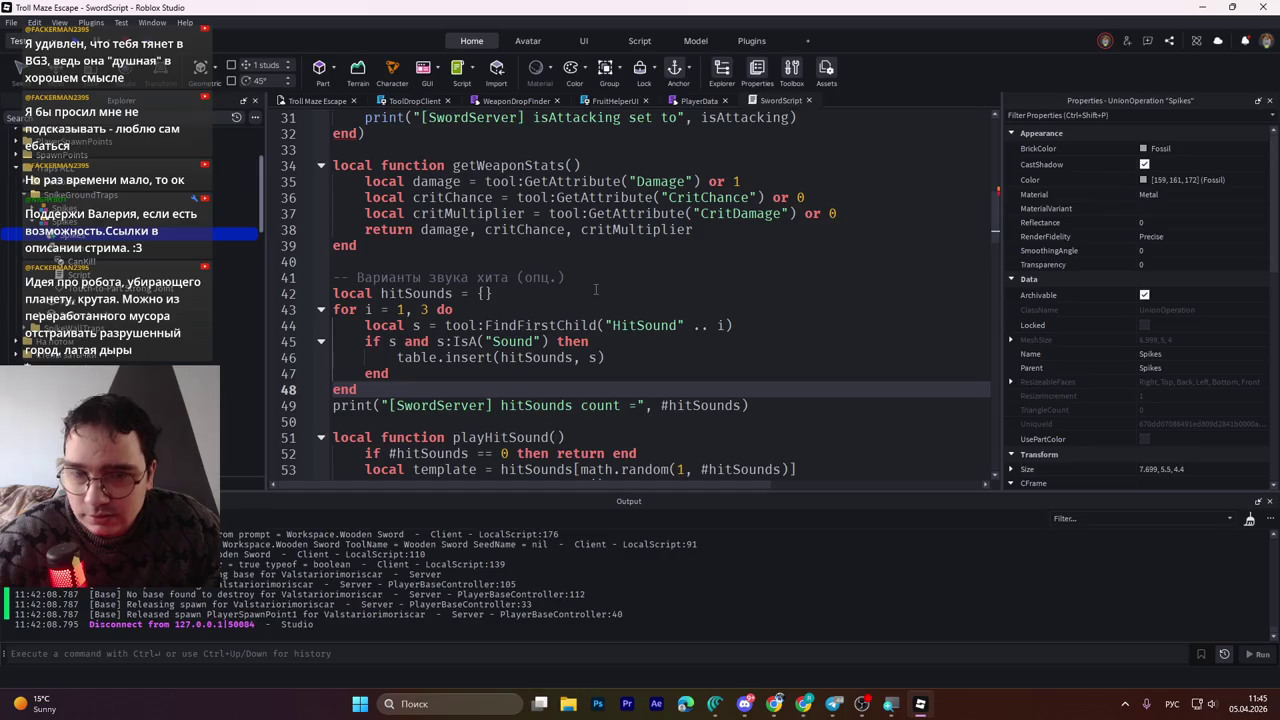
scroll(1165, 344, "down", 10)
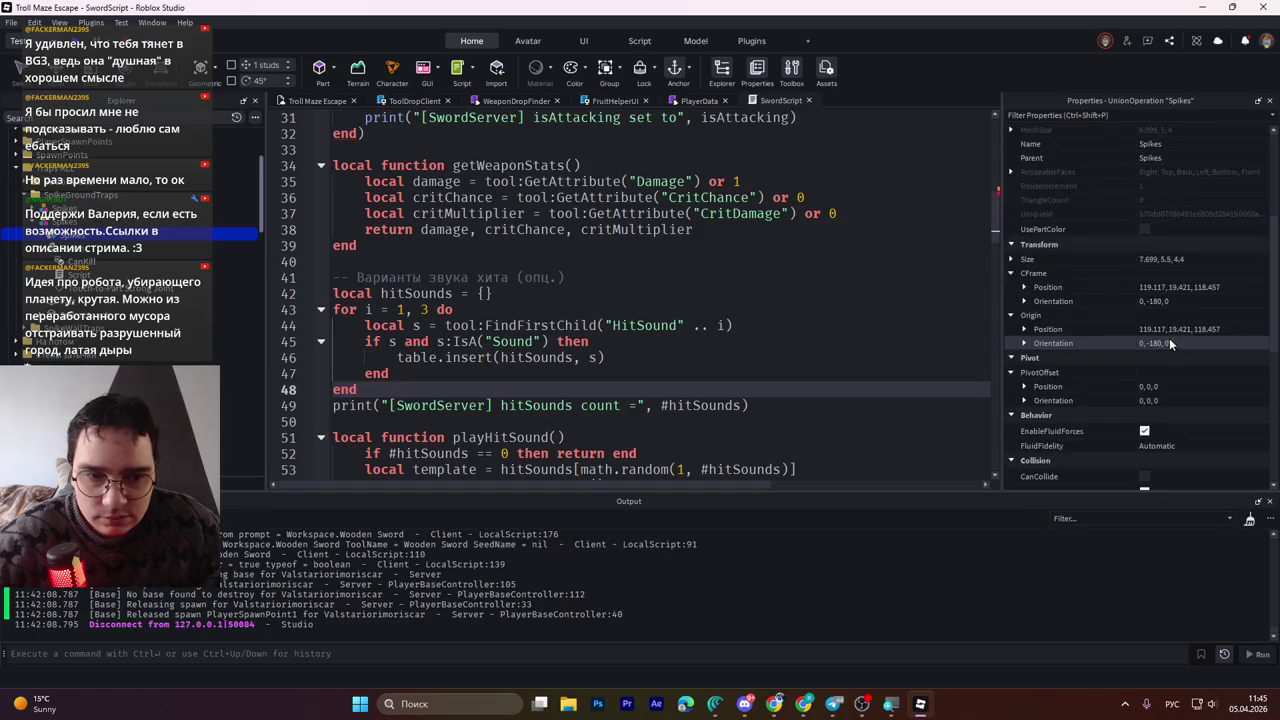
scroll(1165, 344, "down", 1)
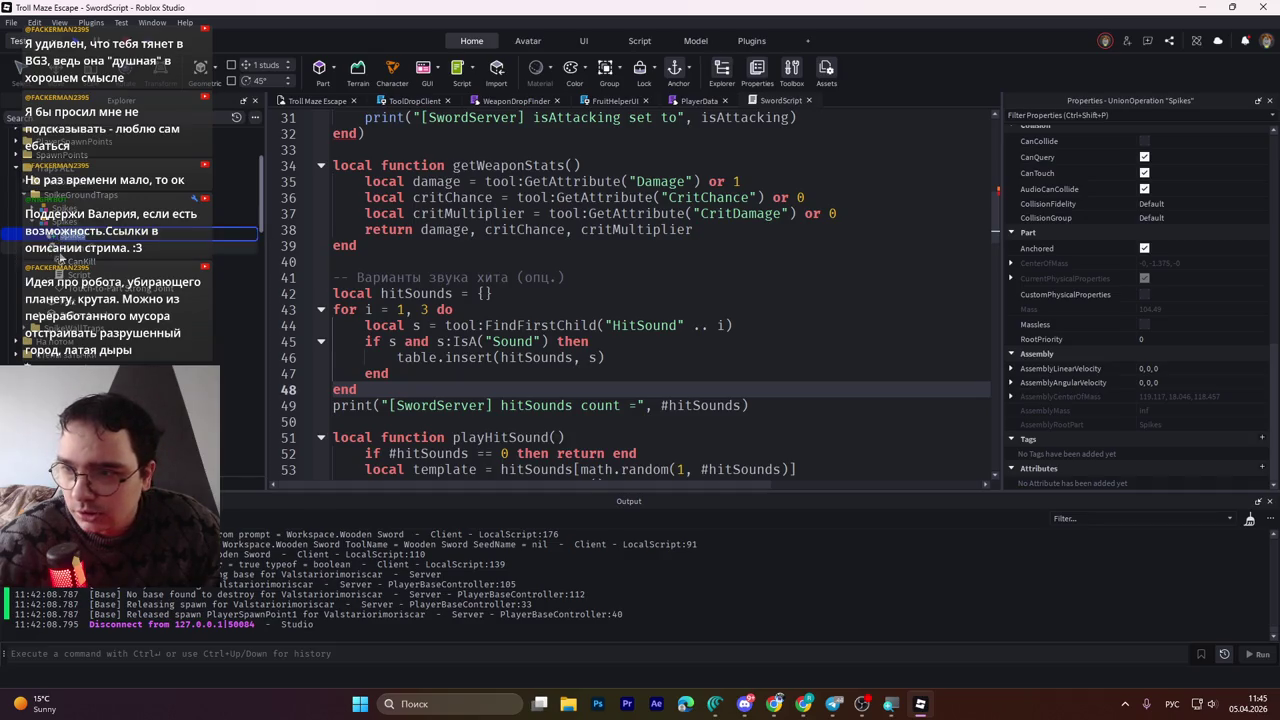
left_click(60, 247)
left_click(66, 274)
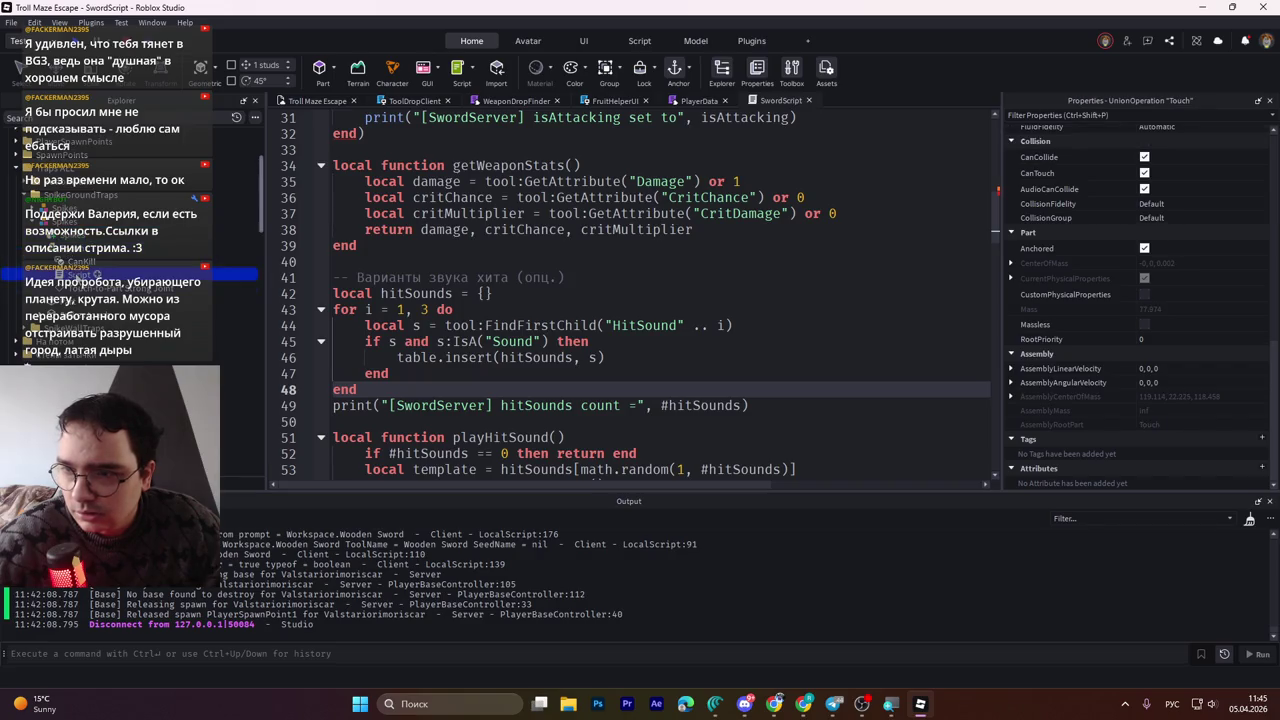
scroll(130, 260, "up", 3)
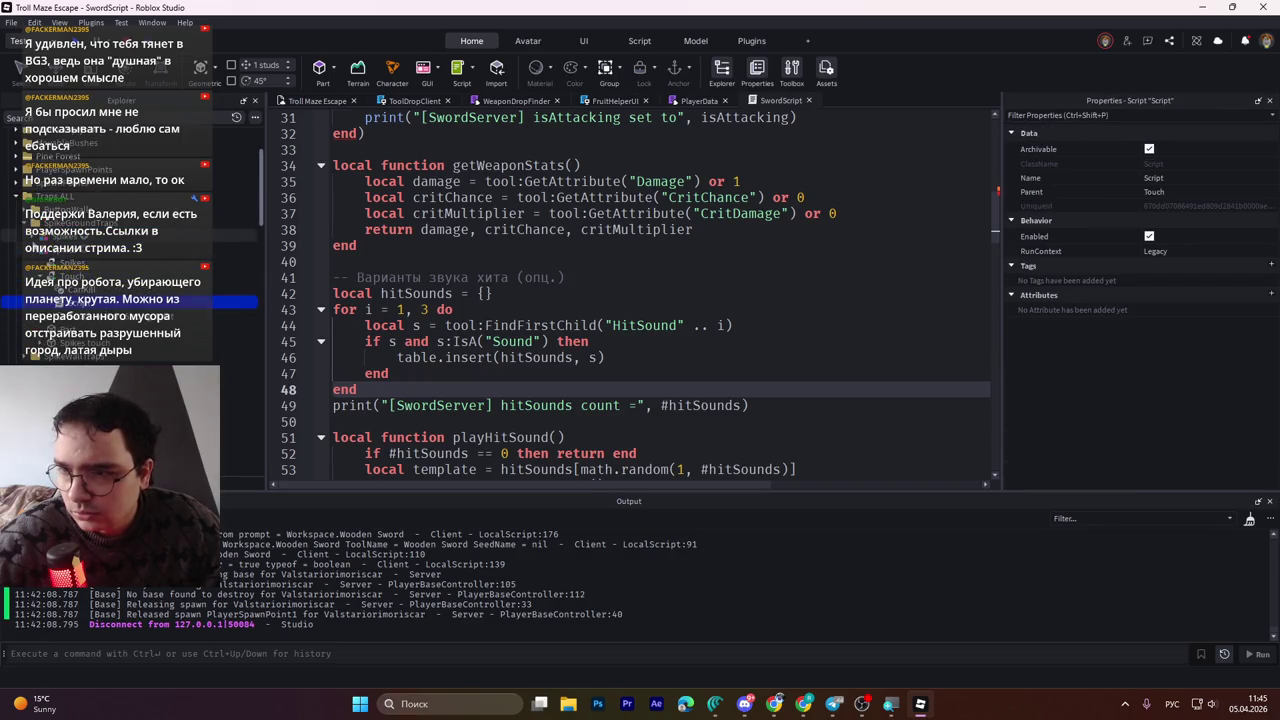
left_click(47, 265)
Open the spike trap's Touch script and review its Parent, X position and CanKill lines
double_click(72, 290)
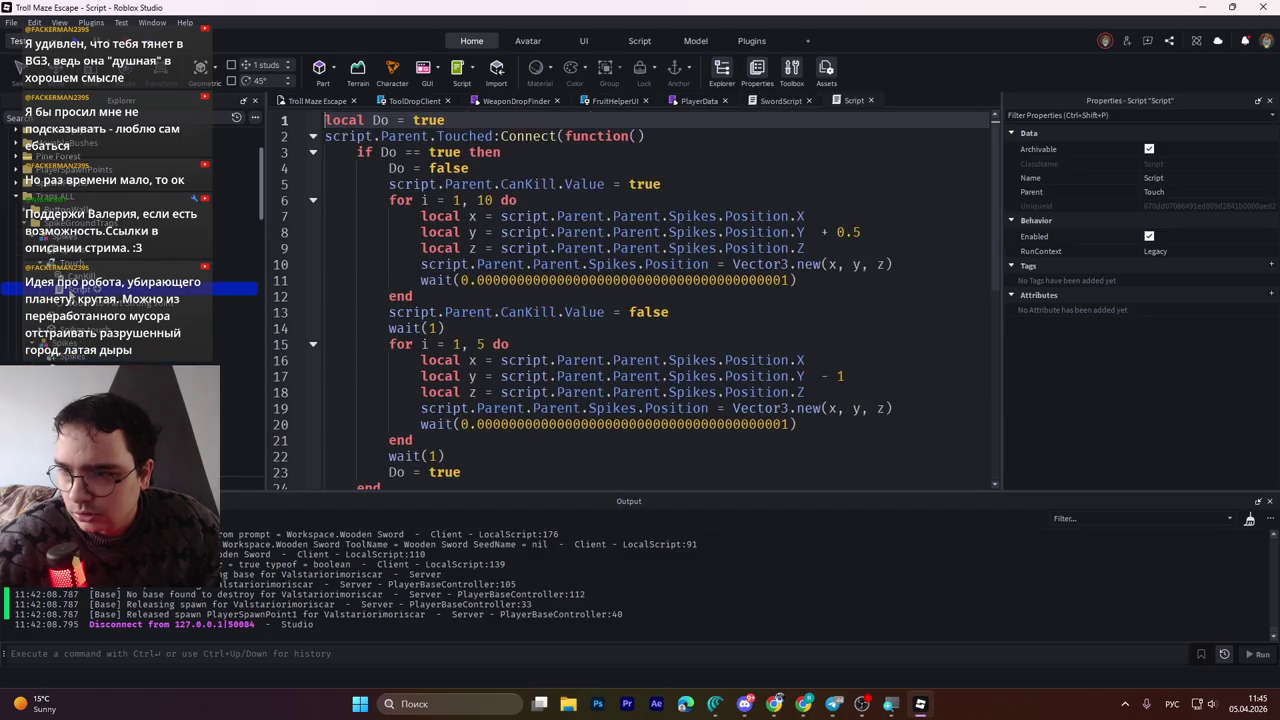
left_click(500, 264)
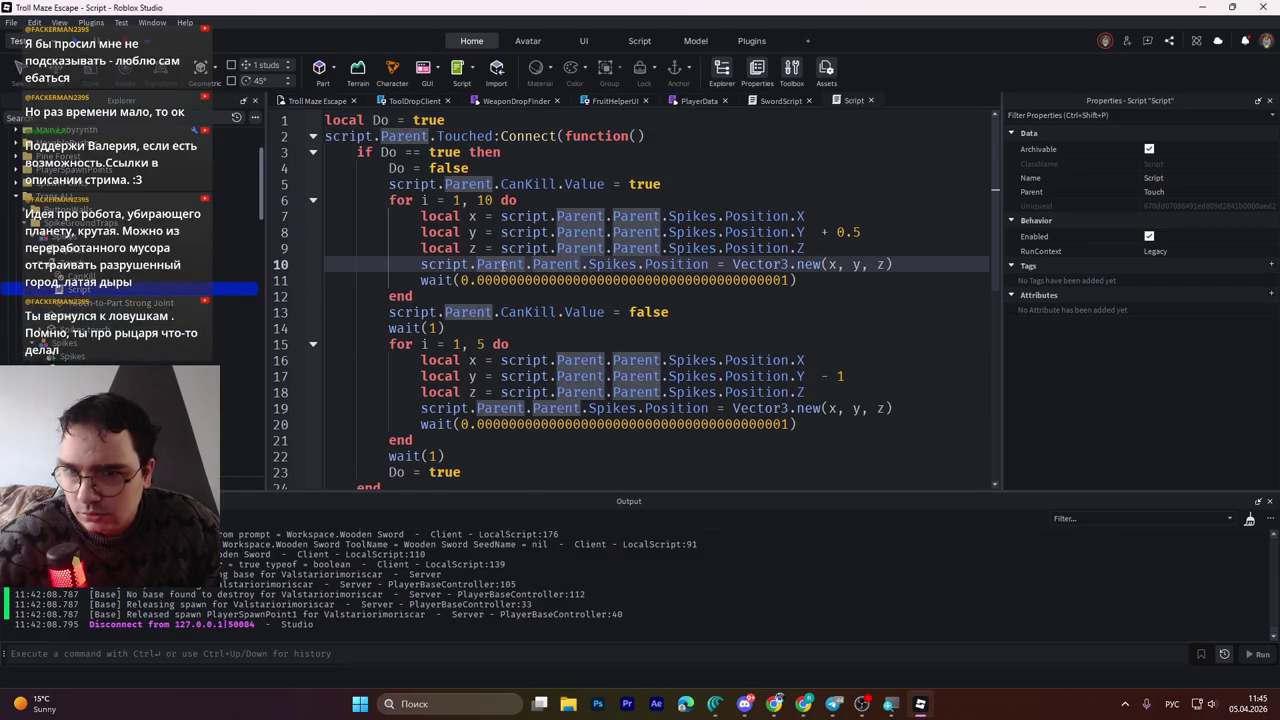
left_click(490, 222)
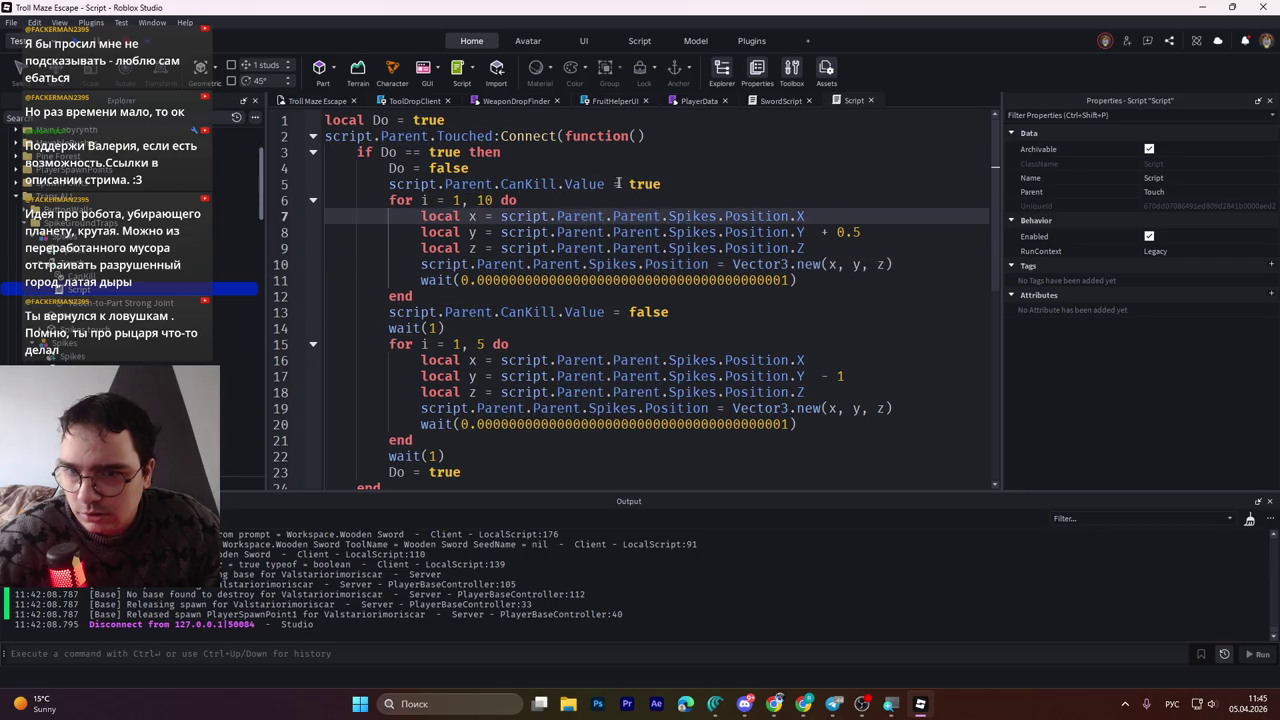
left_click(550, 184)
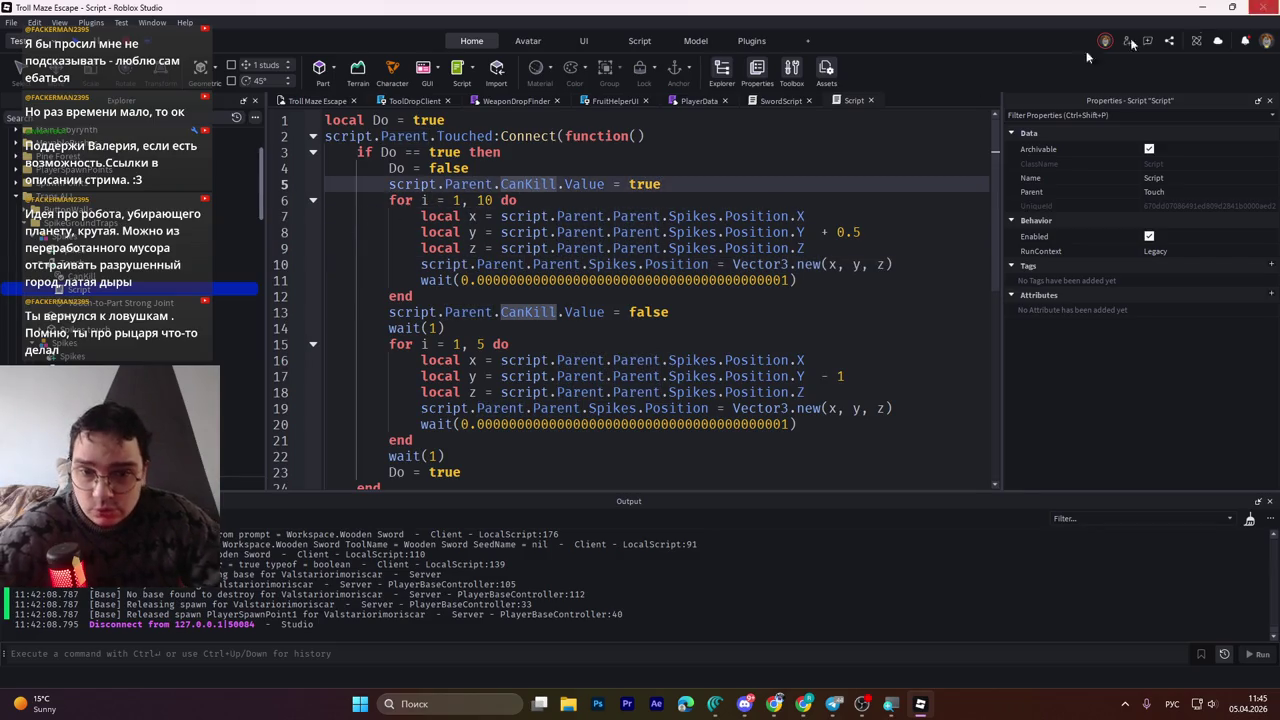
scroll(650, 300, "down", 3)
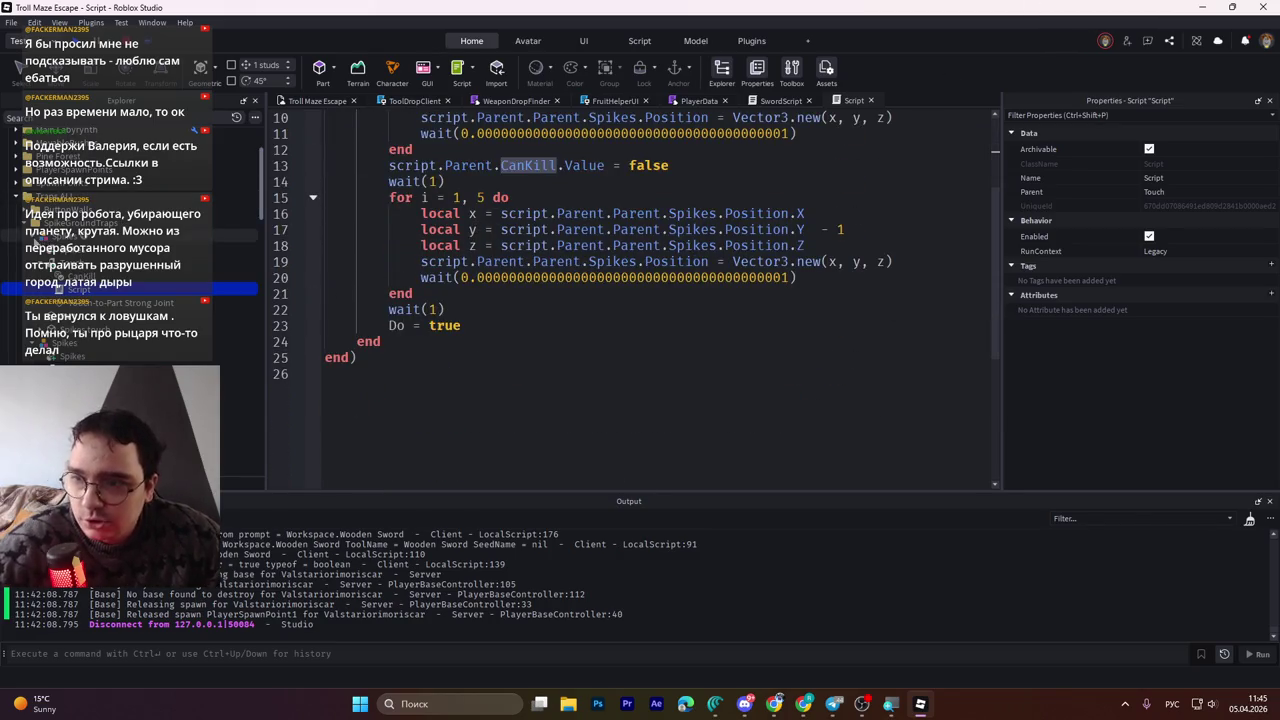
Collapse the Explorer tree, close the Script tab and return to the maze scene
left_click(34, 238)
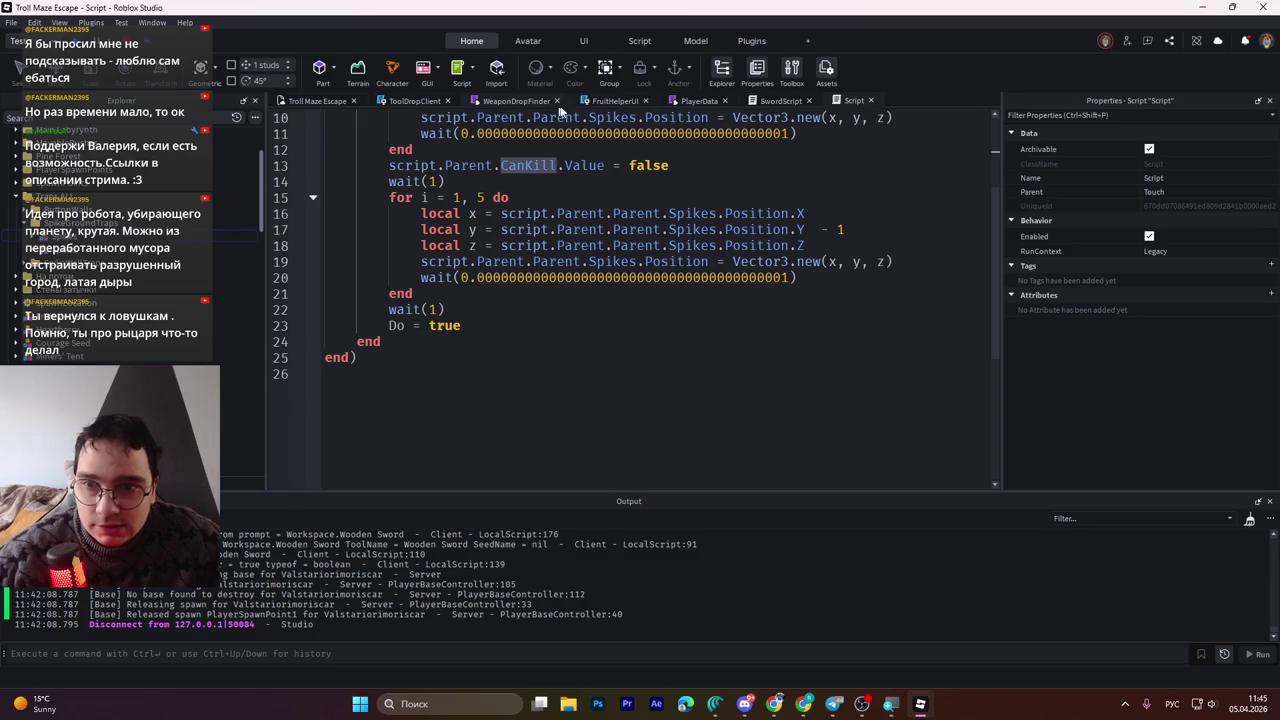
middle_click(843, 104)
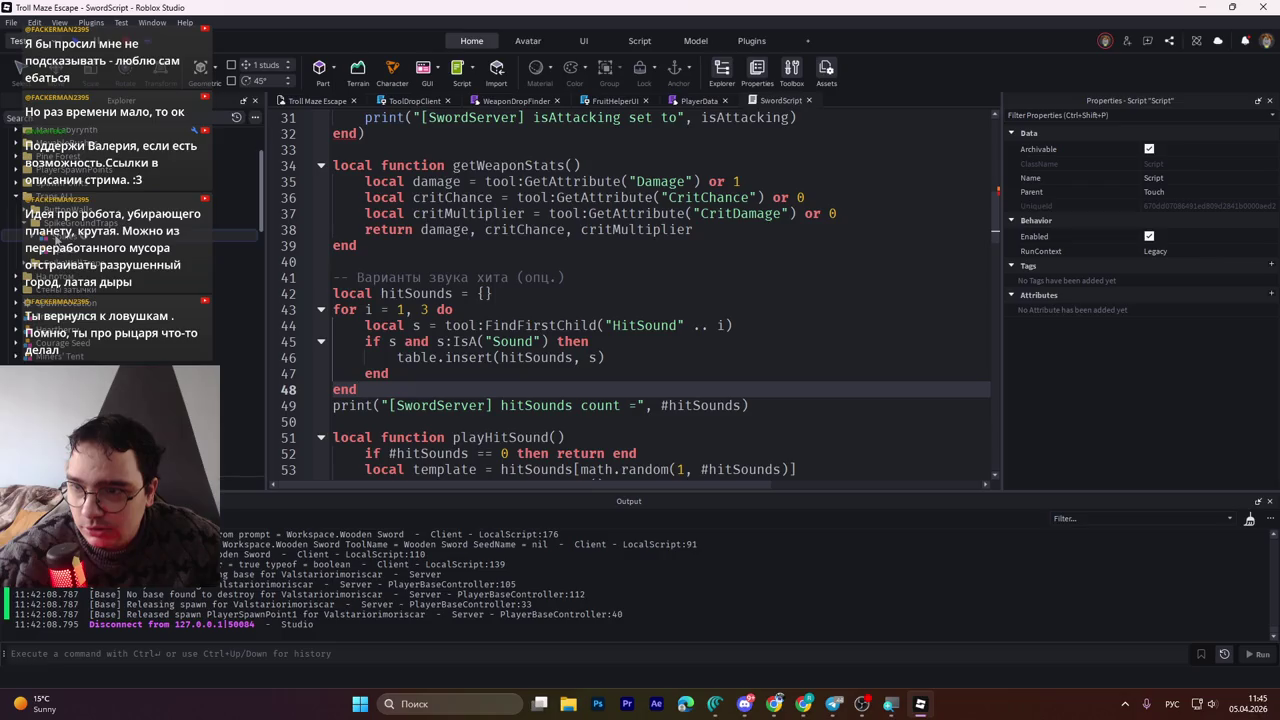
left_click(317, 100)
Drag the Spikes model about 102.6 studs along X so its X position becomes 7.505
left_click(60, 248)
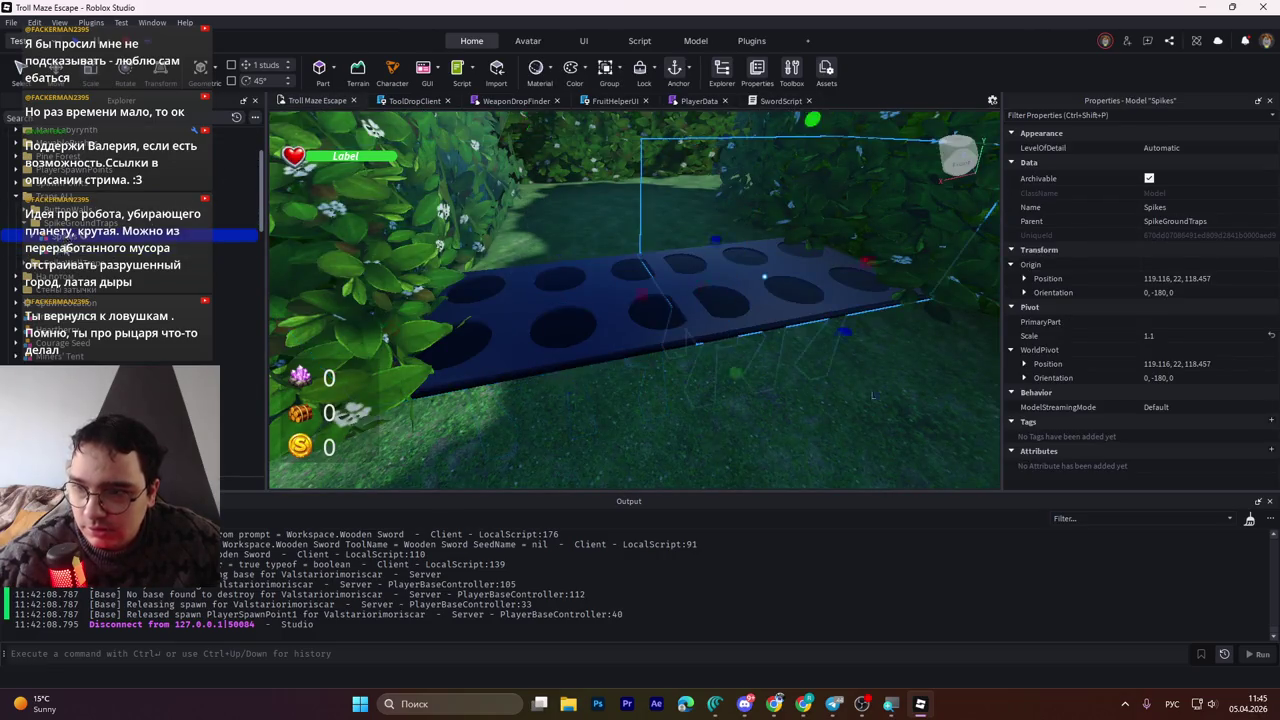
key("f")
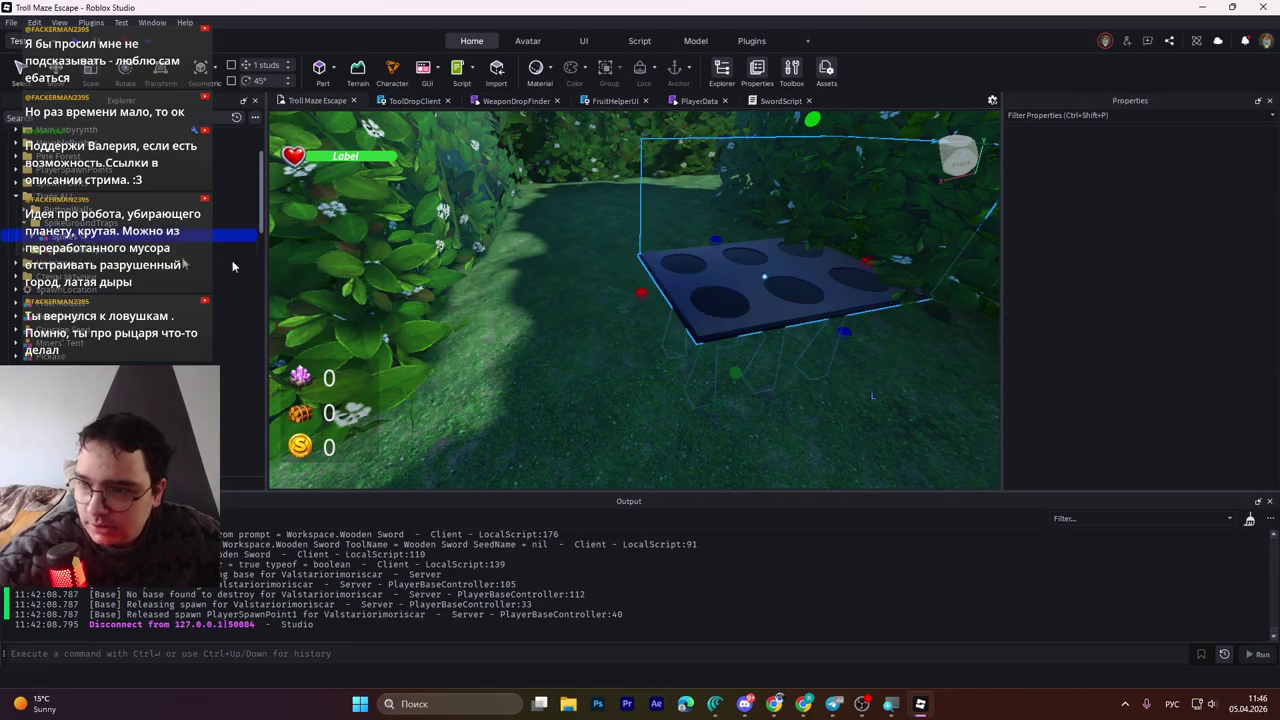
scroll(568, 285, "down", 6)
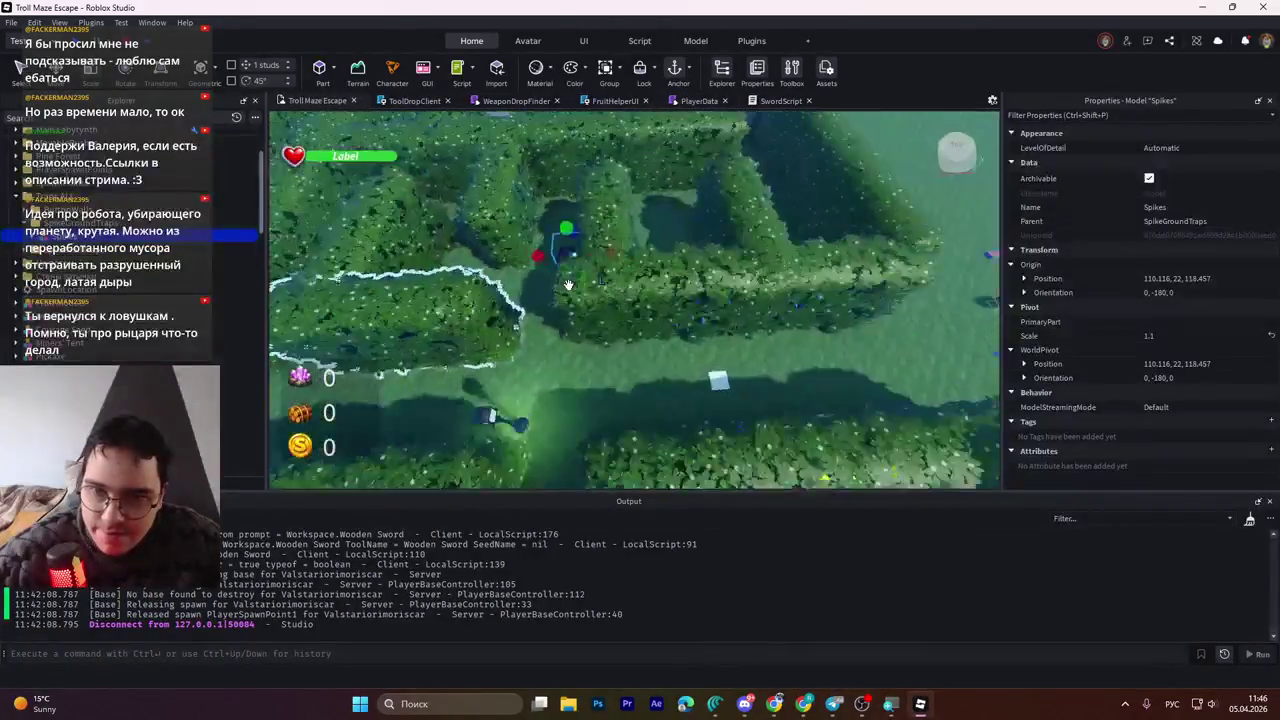
left_click_drag(577, 271, 888, 263)
scroll(888, 263, "up", 5)
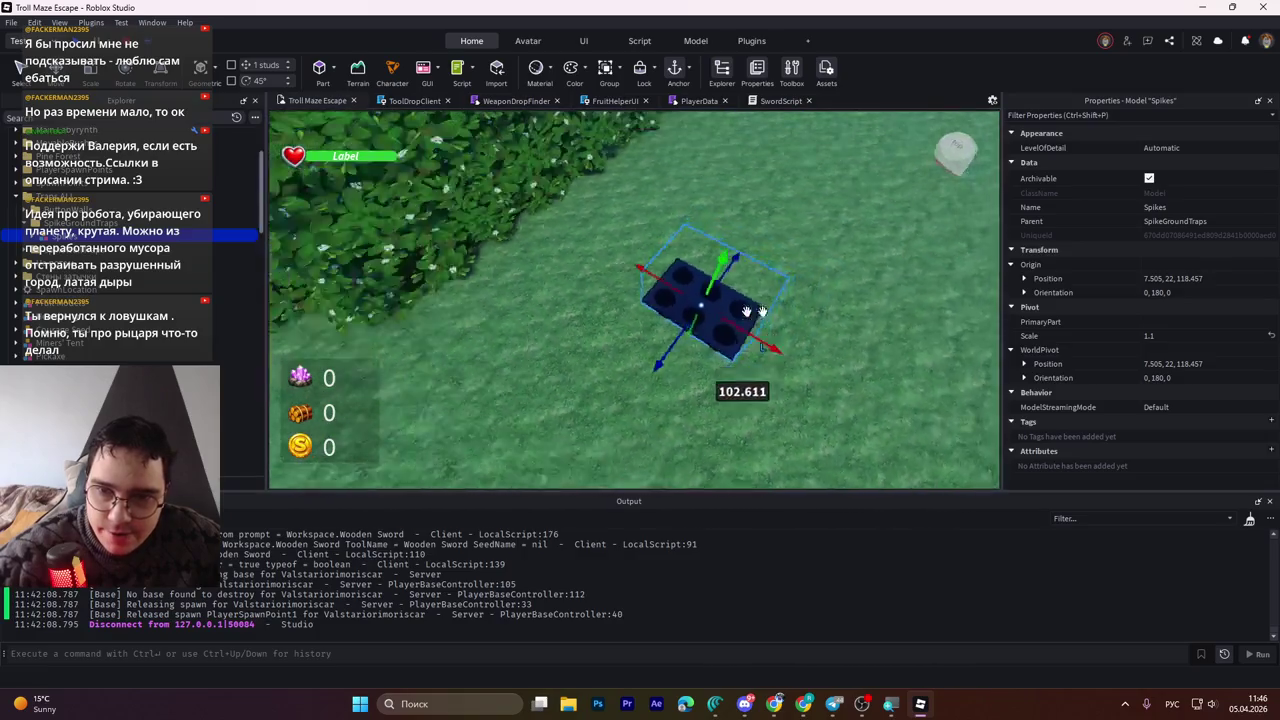
scroll(752, 311, "down", 5)
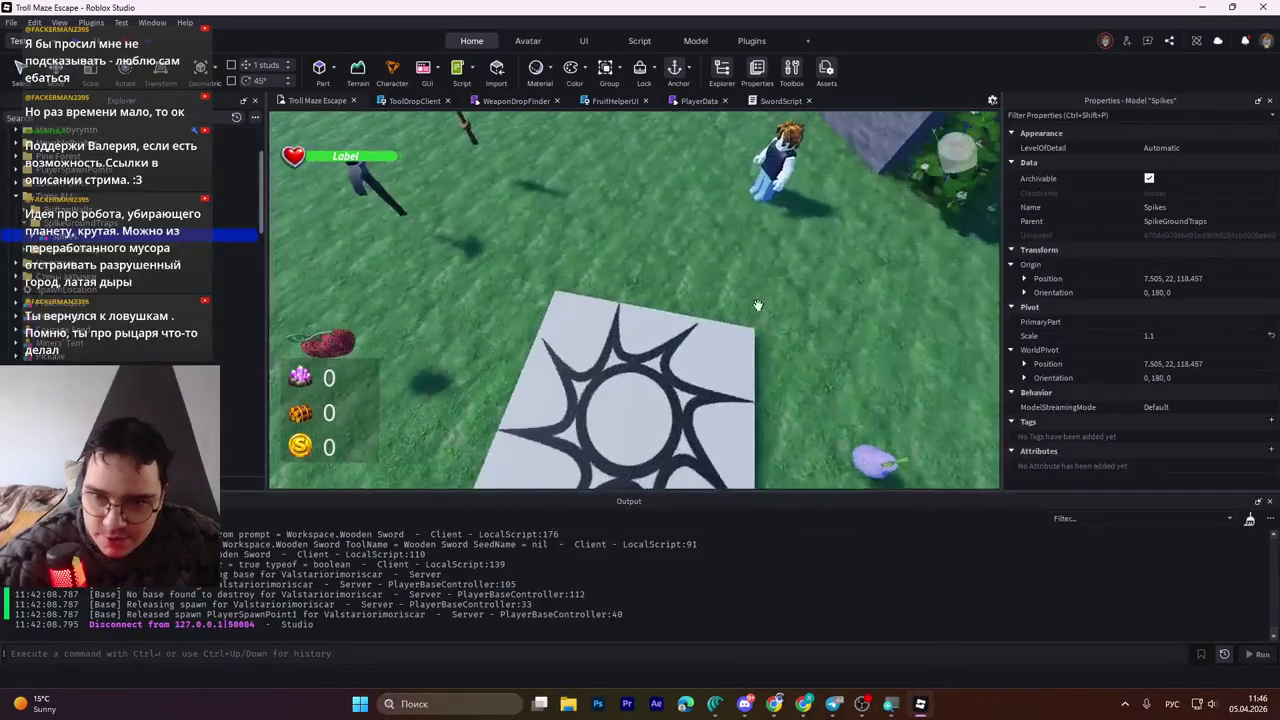
left_click(713, 708)
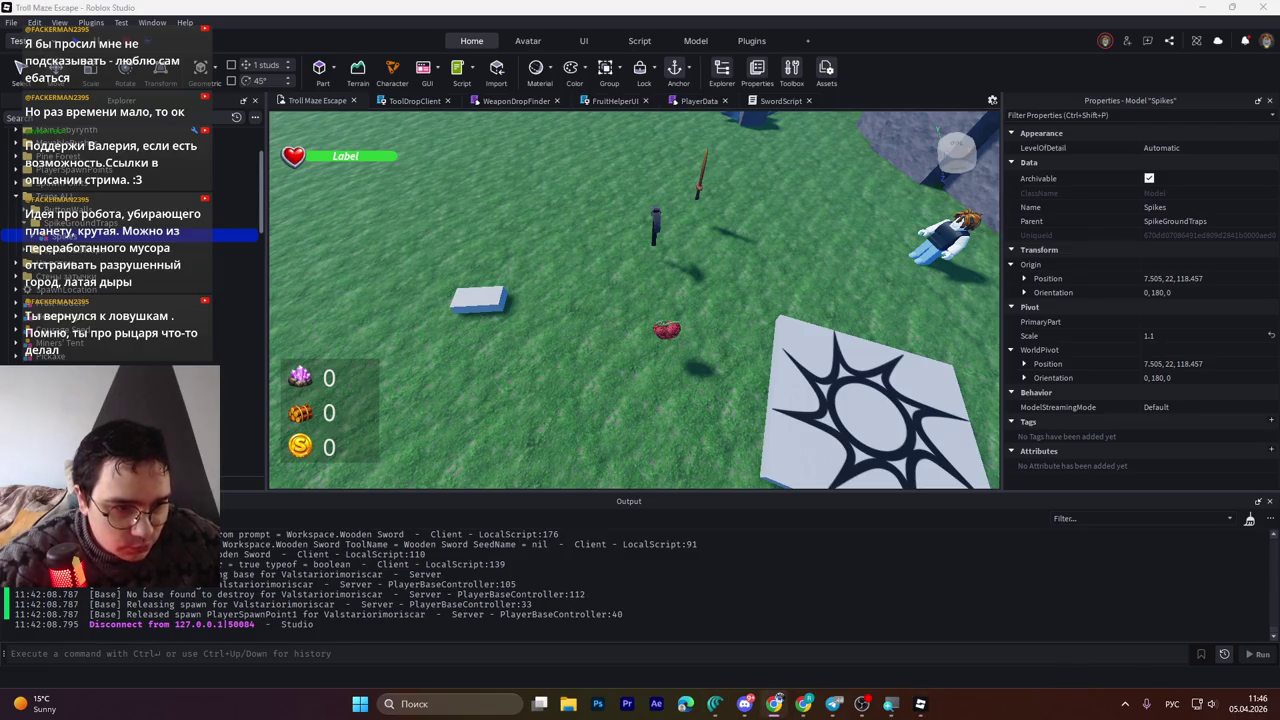
left_click(824, 370)
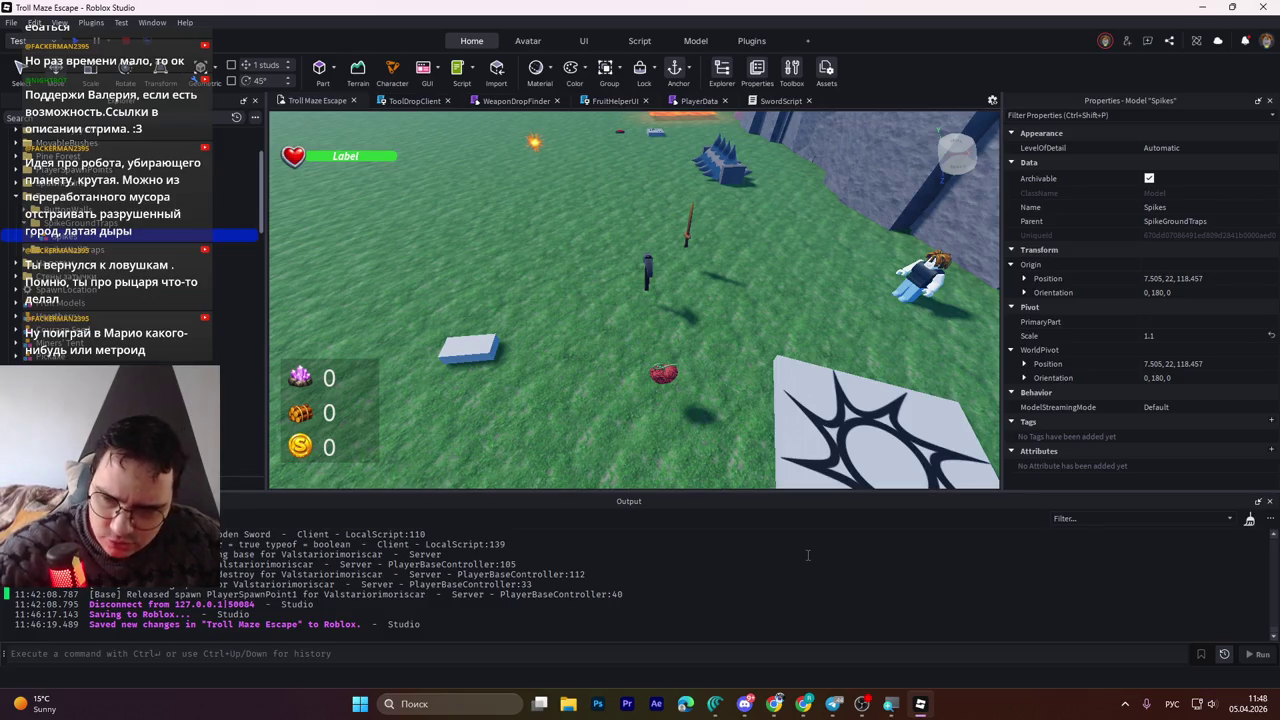
Fly the camera past the star pad to the relocated Spikes trap beside the treasure chest
key("alt")
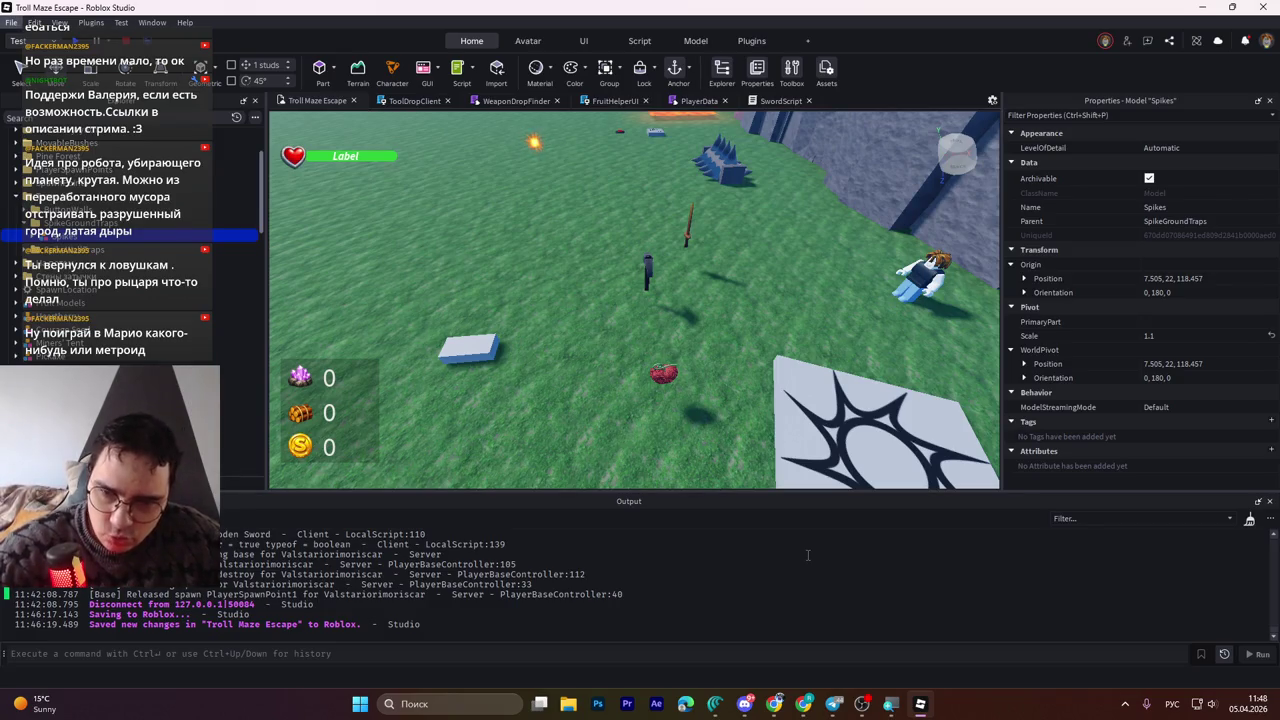
key("f")
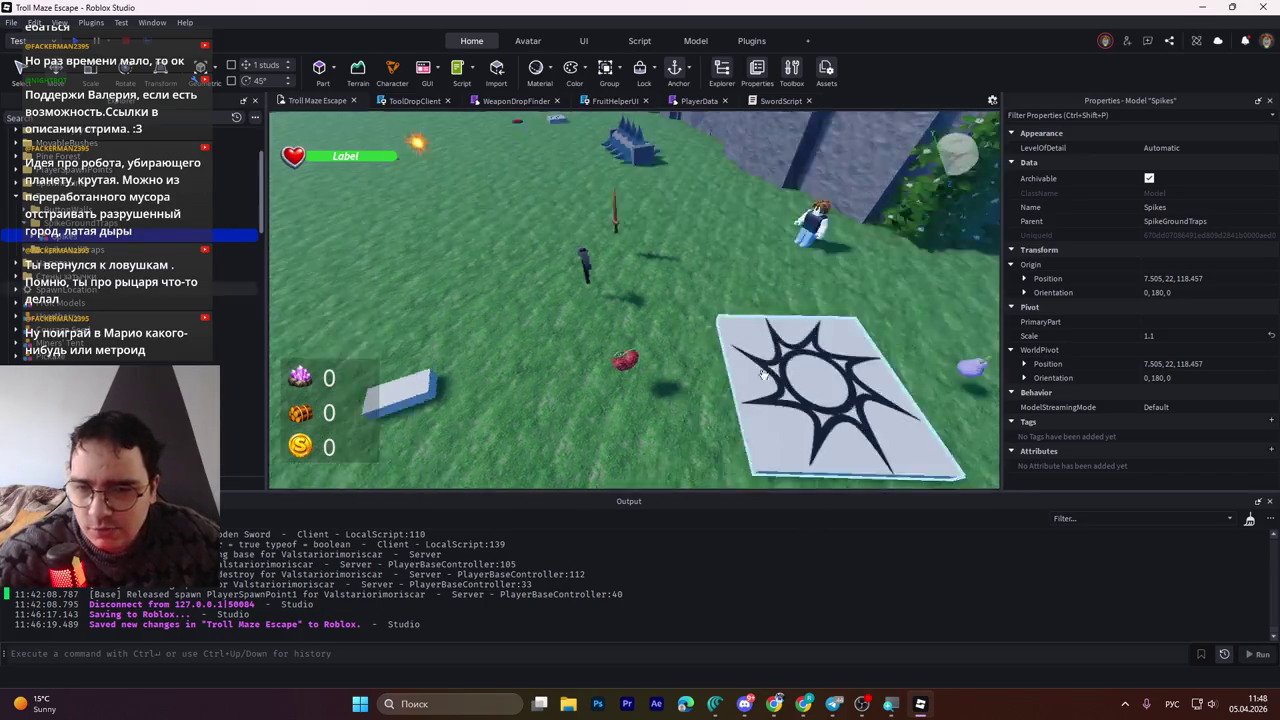
key("w")
key("d")
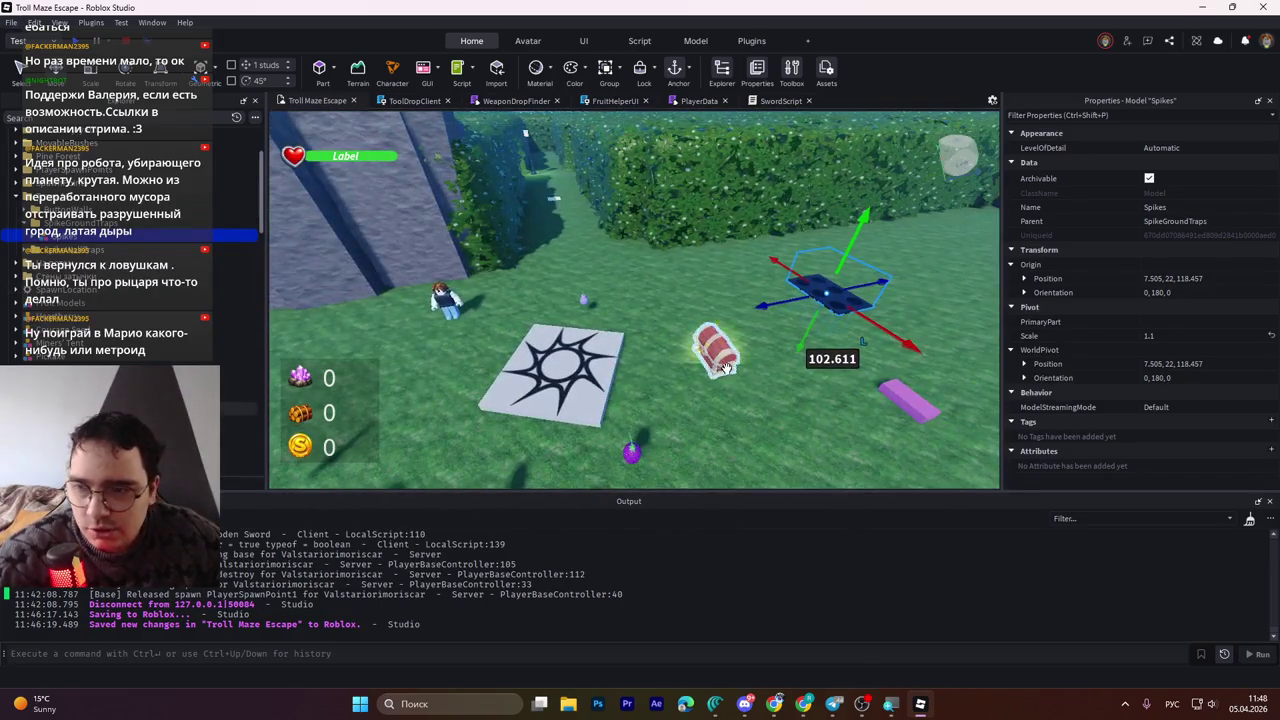
key("w")
key("a")
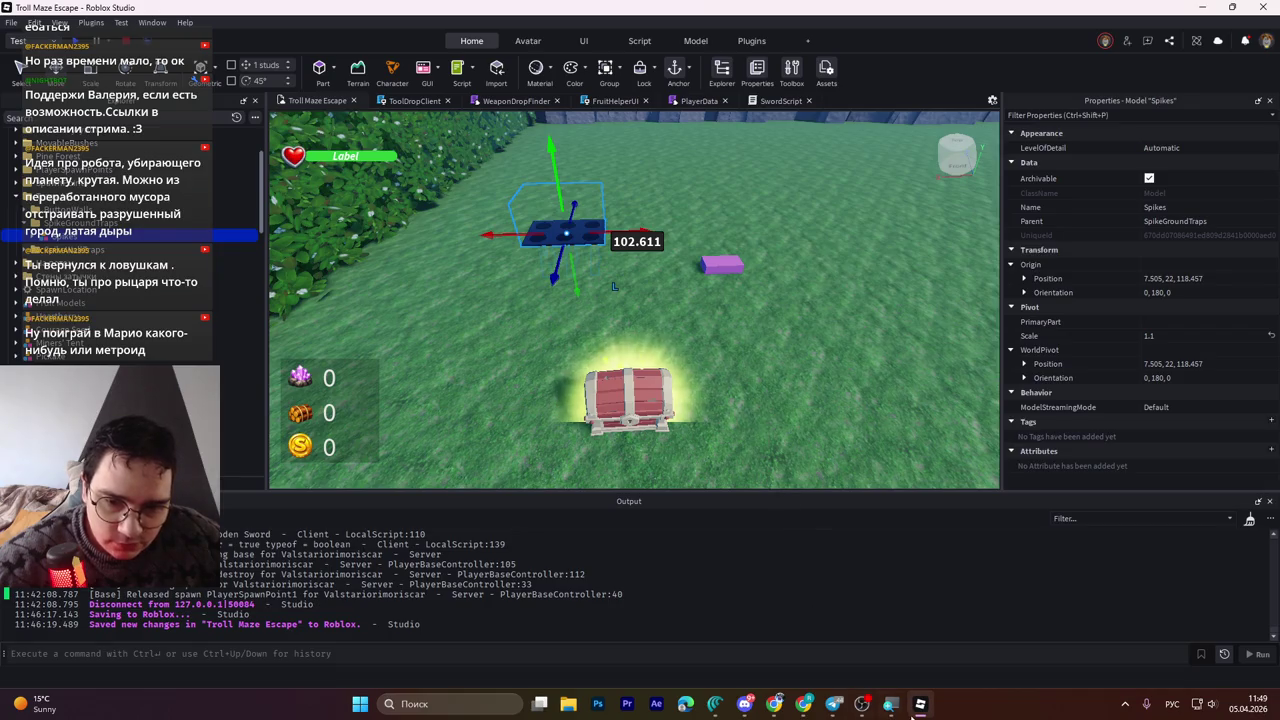
mouse_move(892, 708)
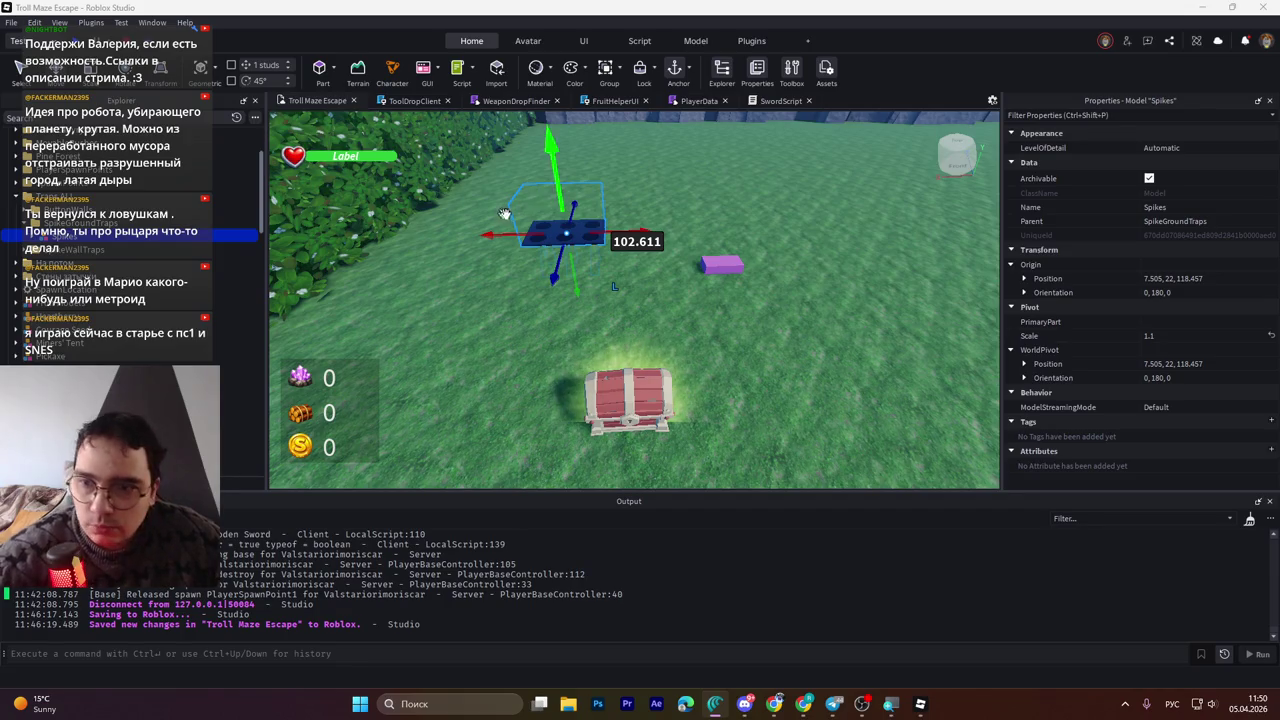
Save the place from the SwordScript tab and start a play-test with F5
left_click(768, 101)
key("ctrl+End")
key("ctrl+s")
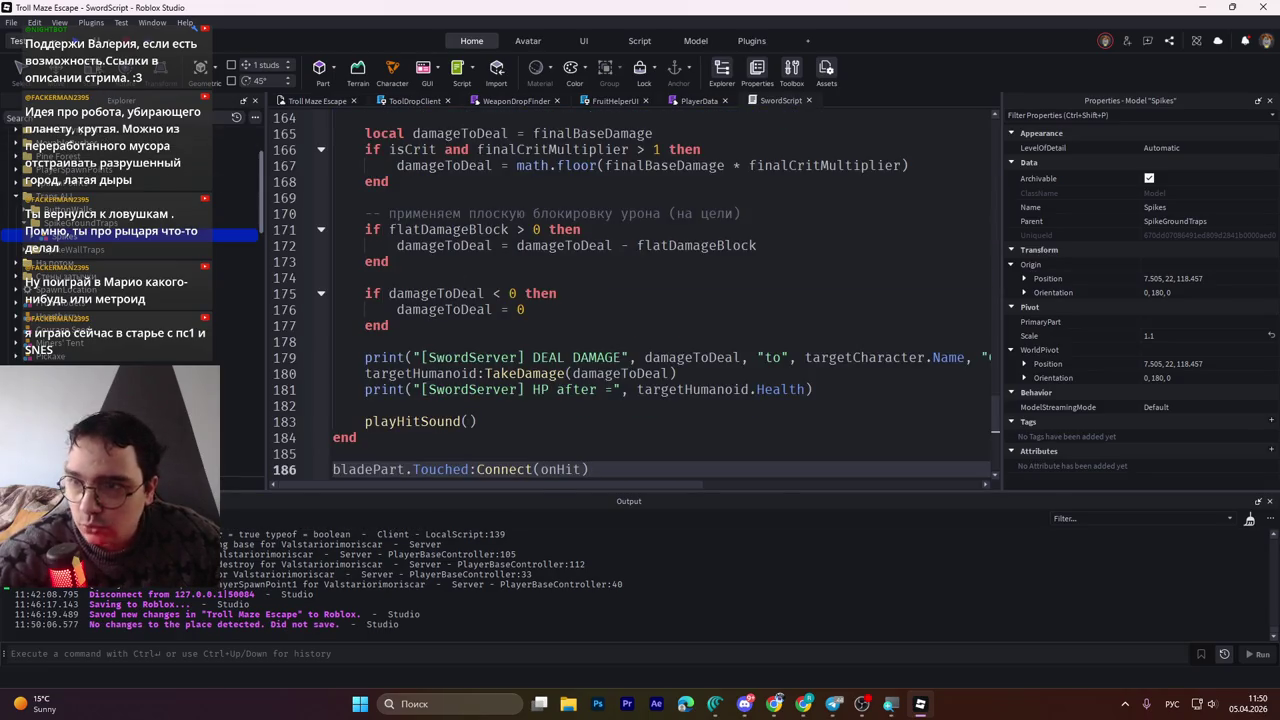
key("F5")
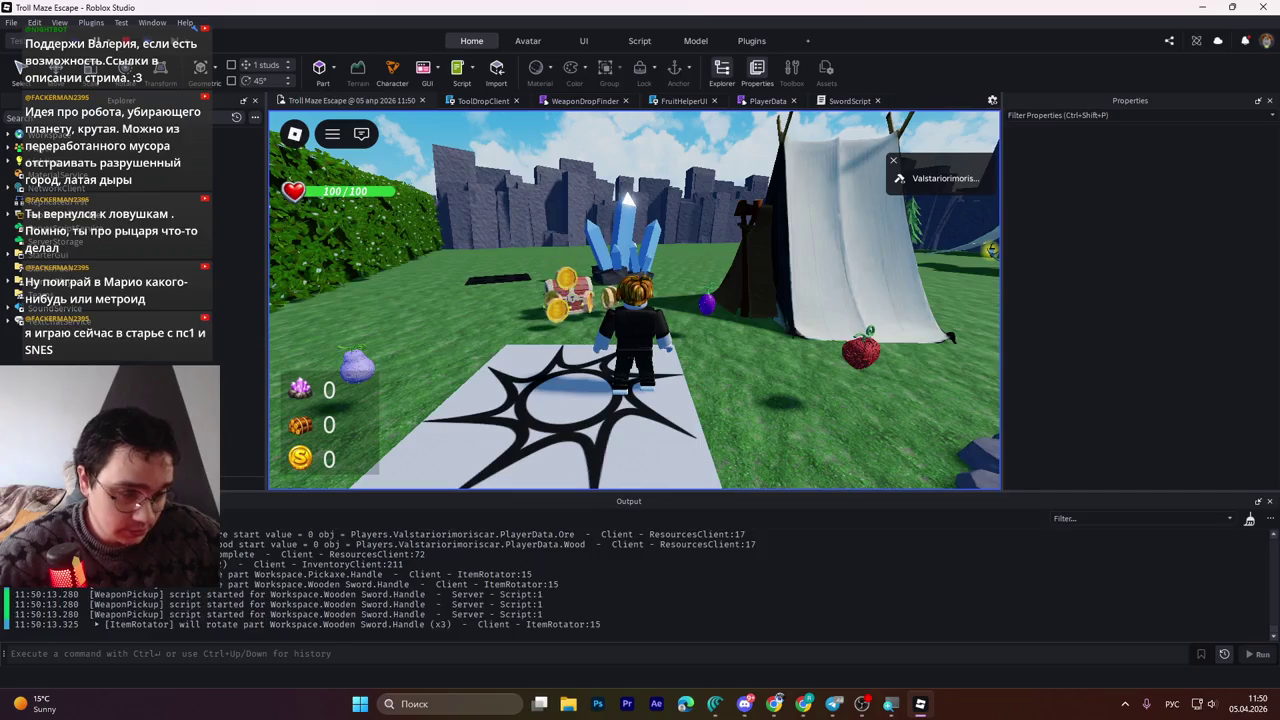
Walk to the Wooden Sword, pick it up, swing it five times, then stop the play-test
key("w")
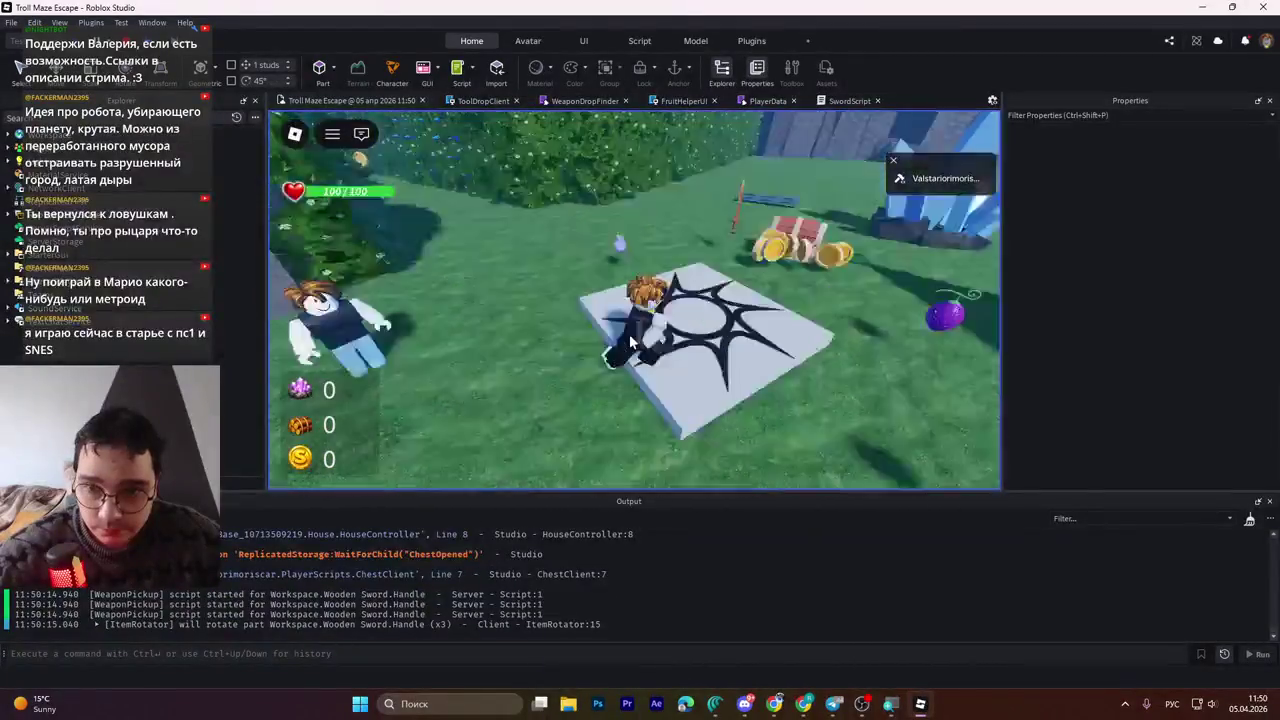
key("w")
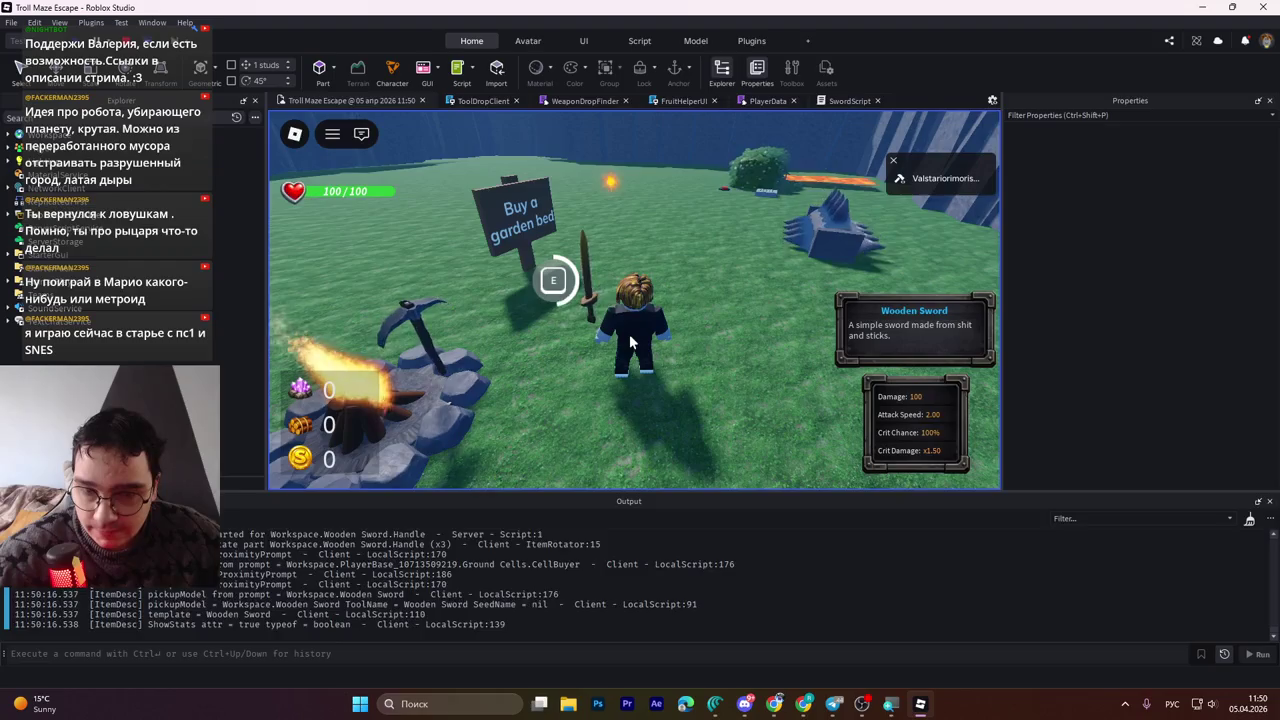
key("e")
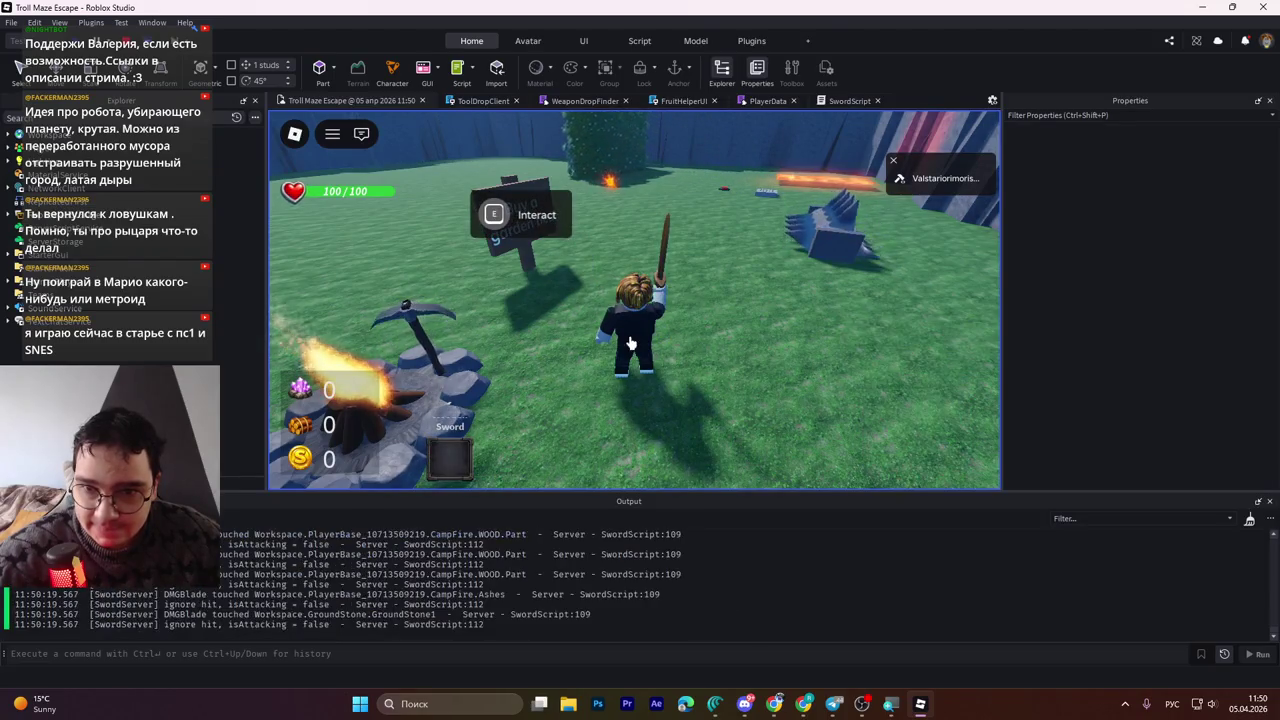
left_click(630, 343)
left_click(630, 343)
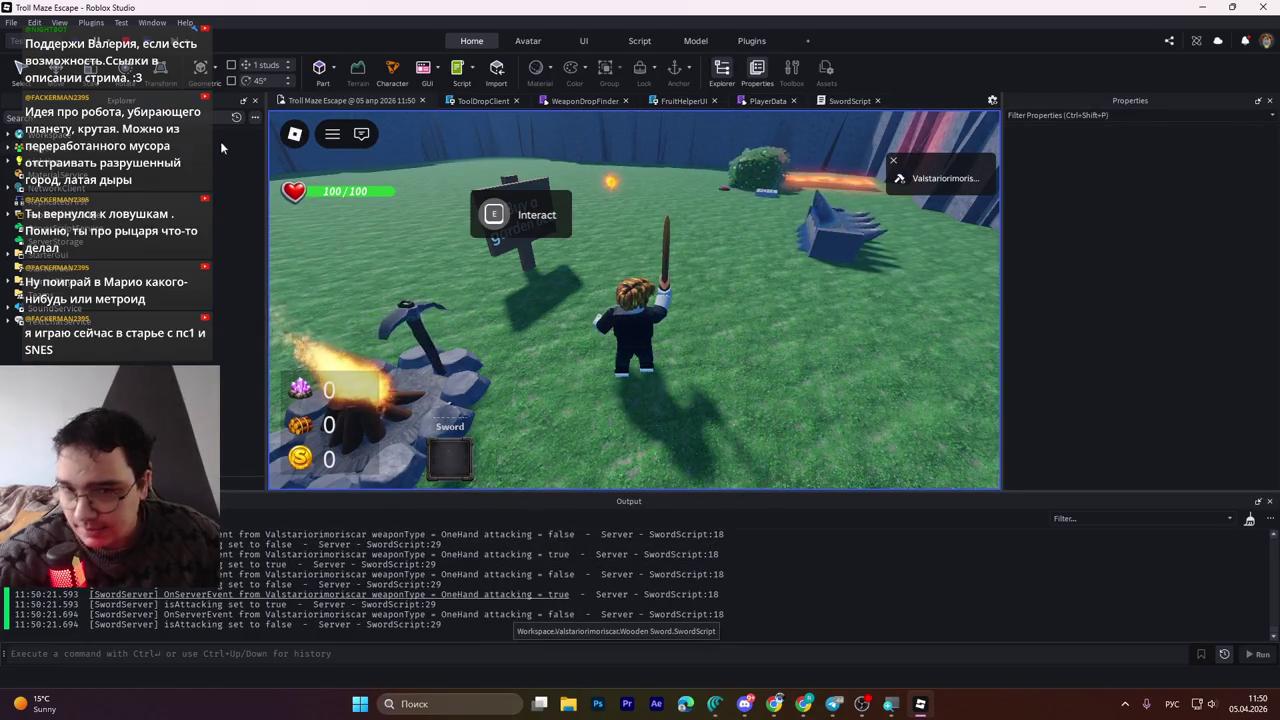
left_click(718, 312)
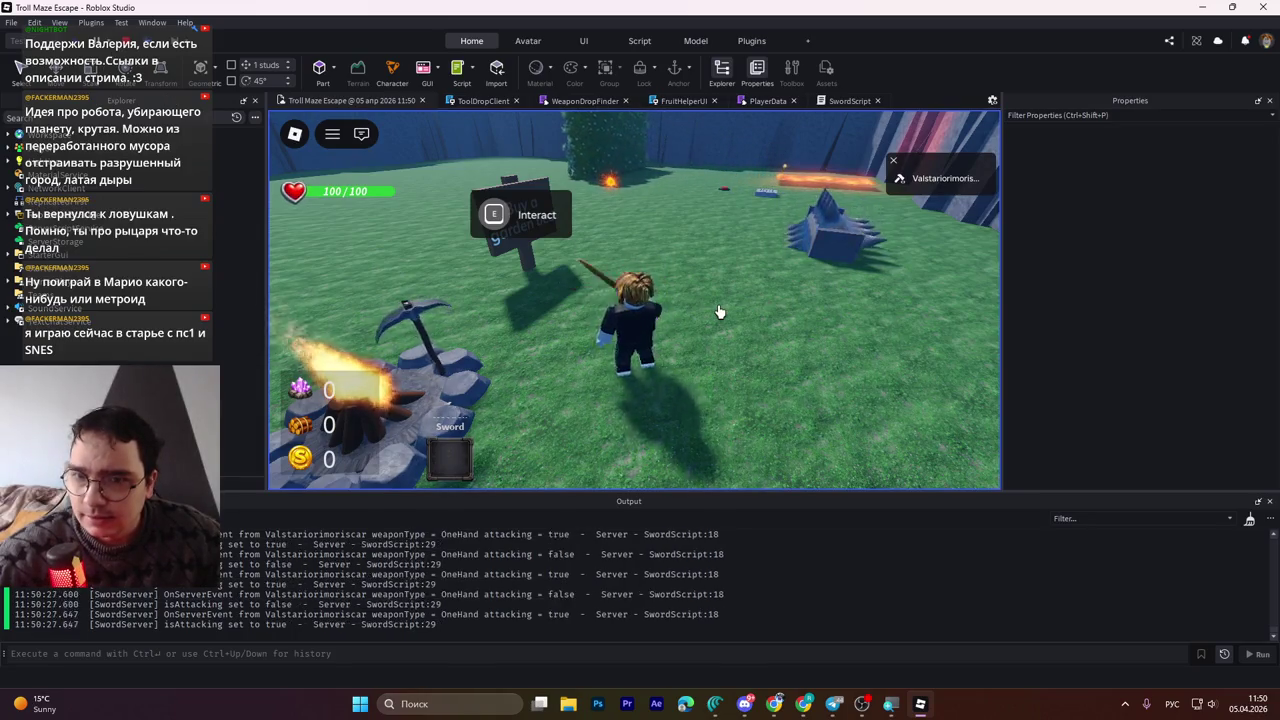
left_click(718, 312)
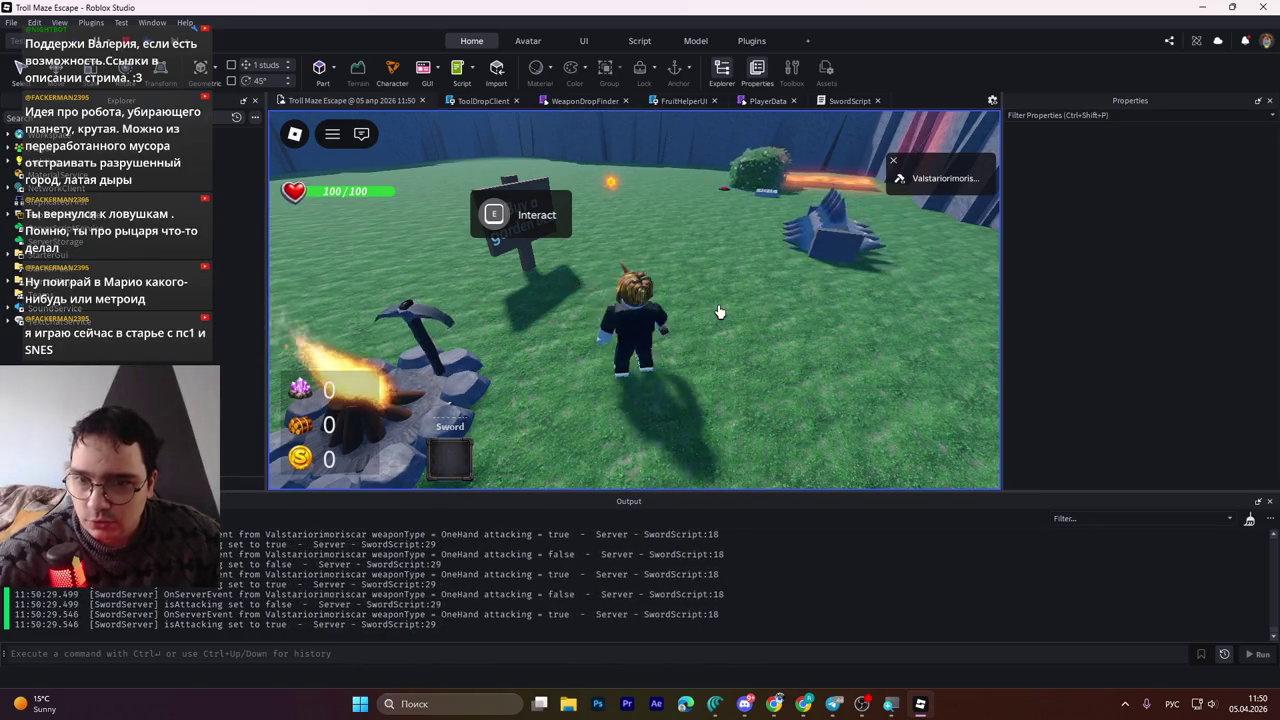
left_click(718, 312)
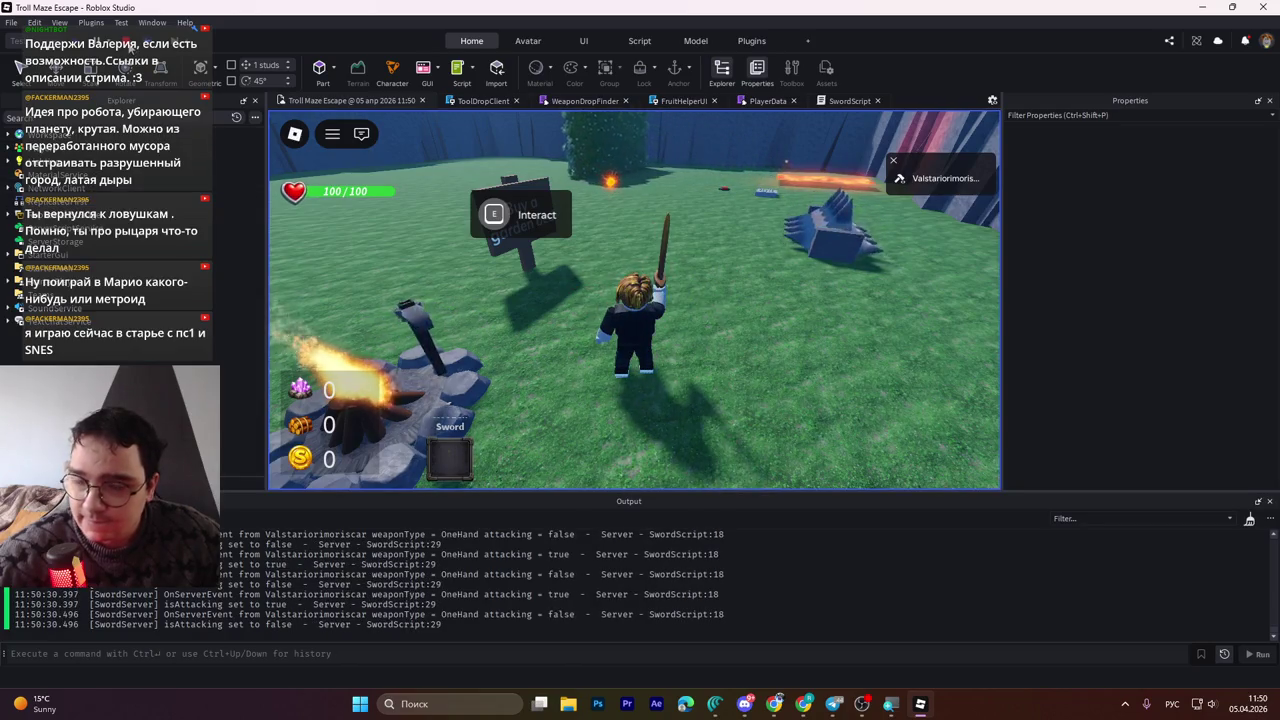
key("shift+F5")
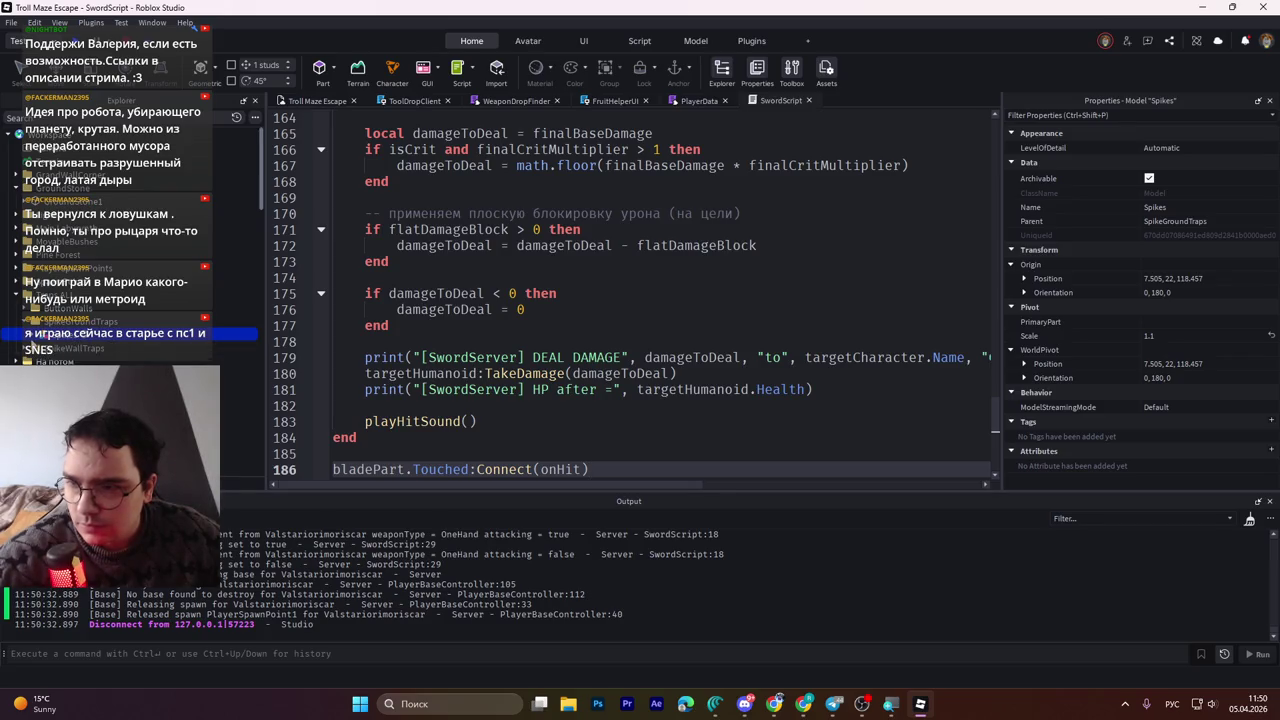
Select the Wooden Sword in the workspace hierarchy
scroll(48, 340, "down", 5)
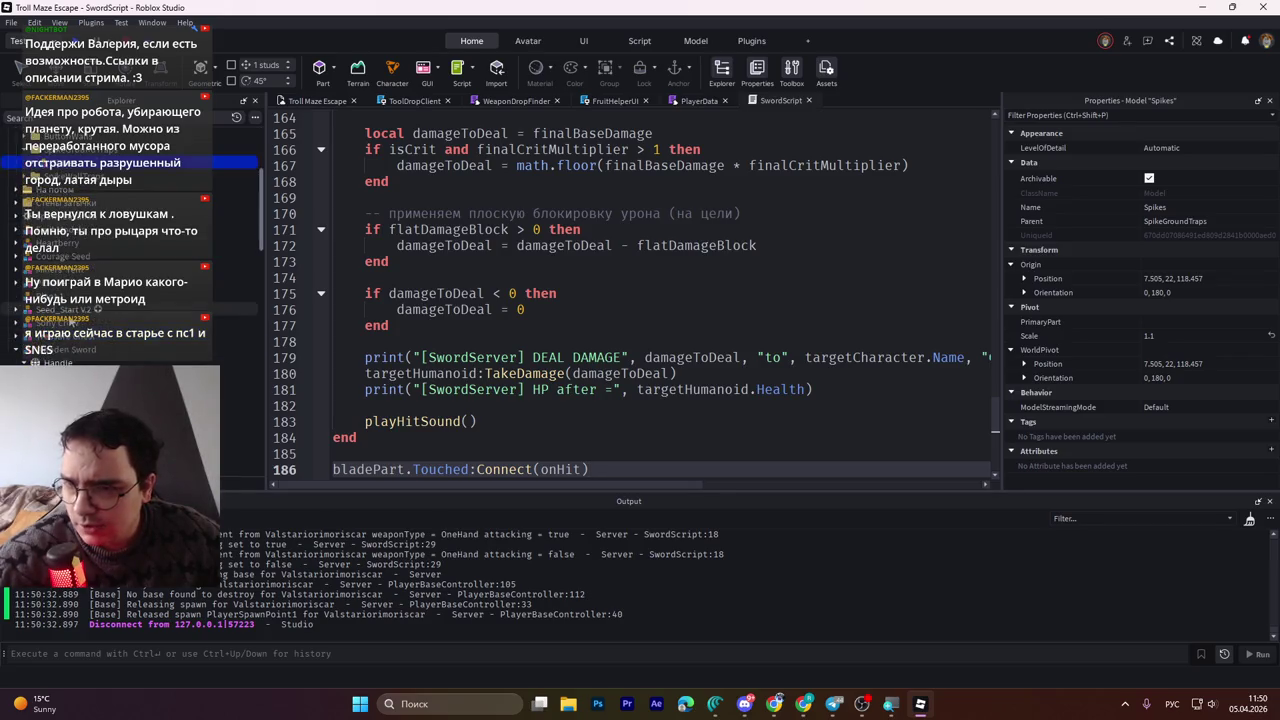
left_click(66, 321)
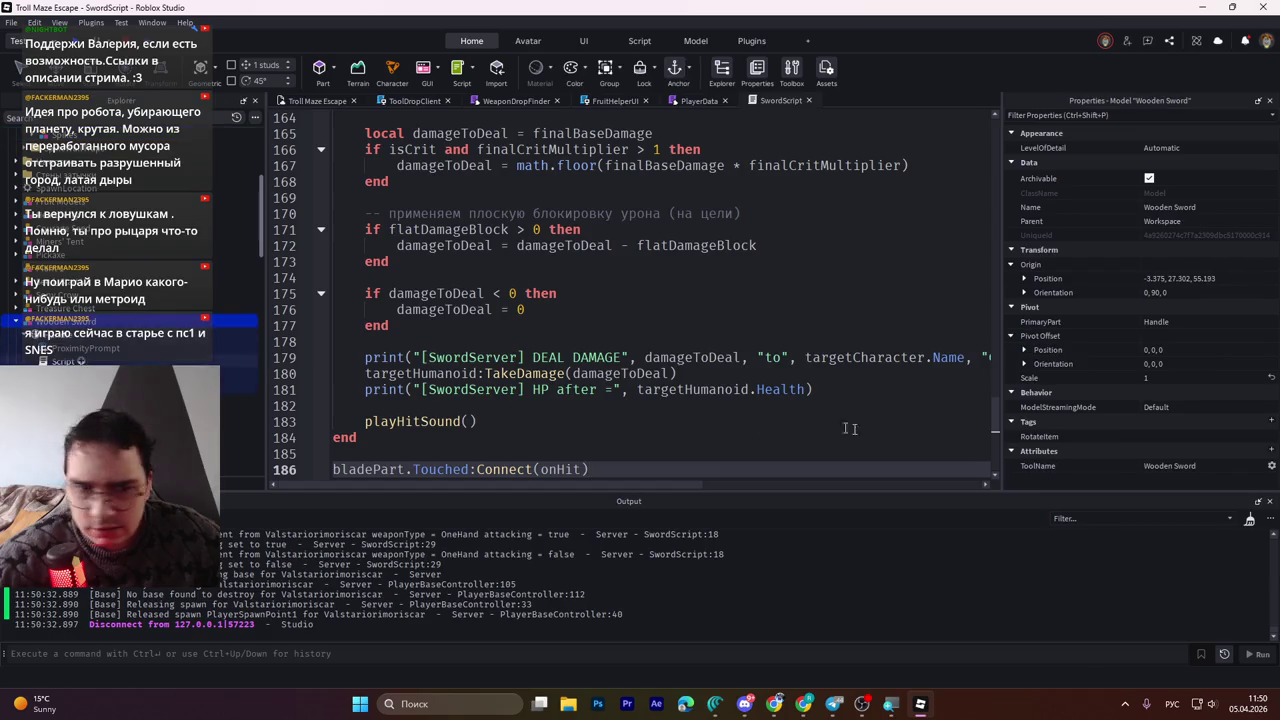
left_click(715, 704)
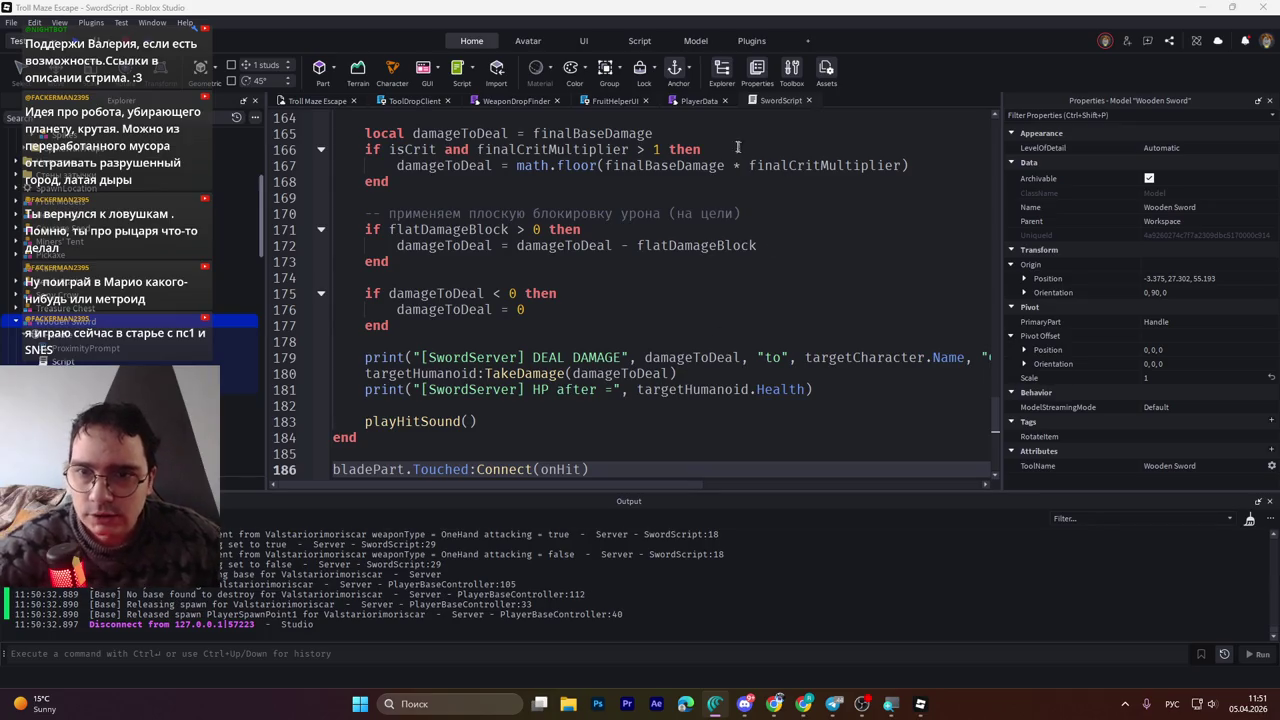
Scroll through the PlayerData module's defaultData table and buff functions
left_click(700, 101)
left_click(619, 254)
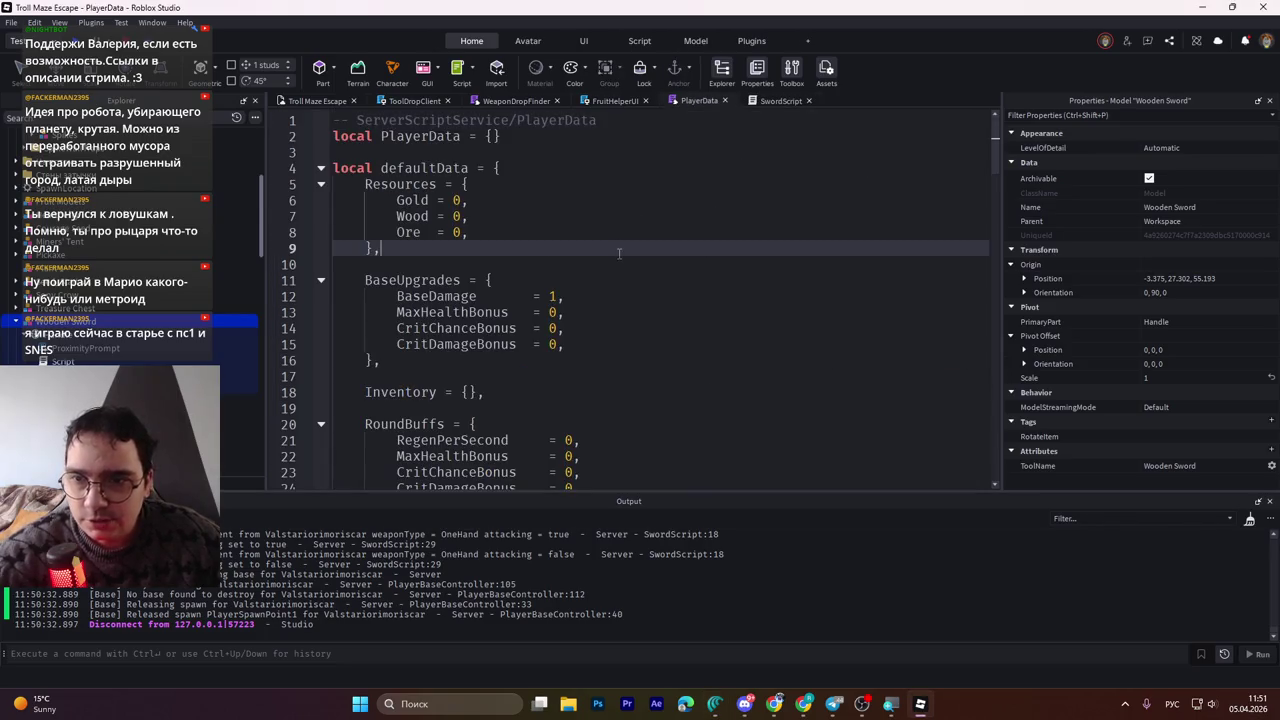
scroll(619, 254, "down", 9)
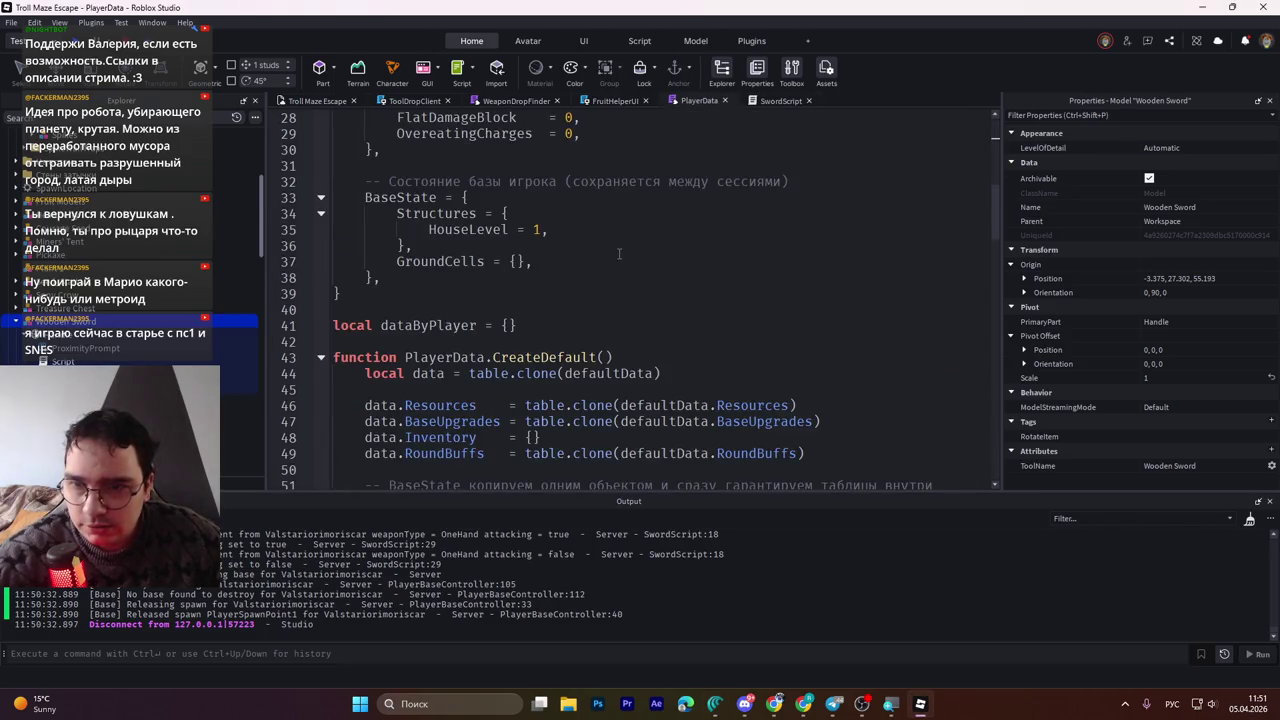
scroll(619, 254, "down", 4)
scroll(619, 254, "down", 4)
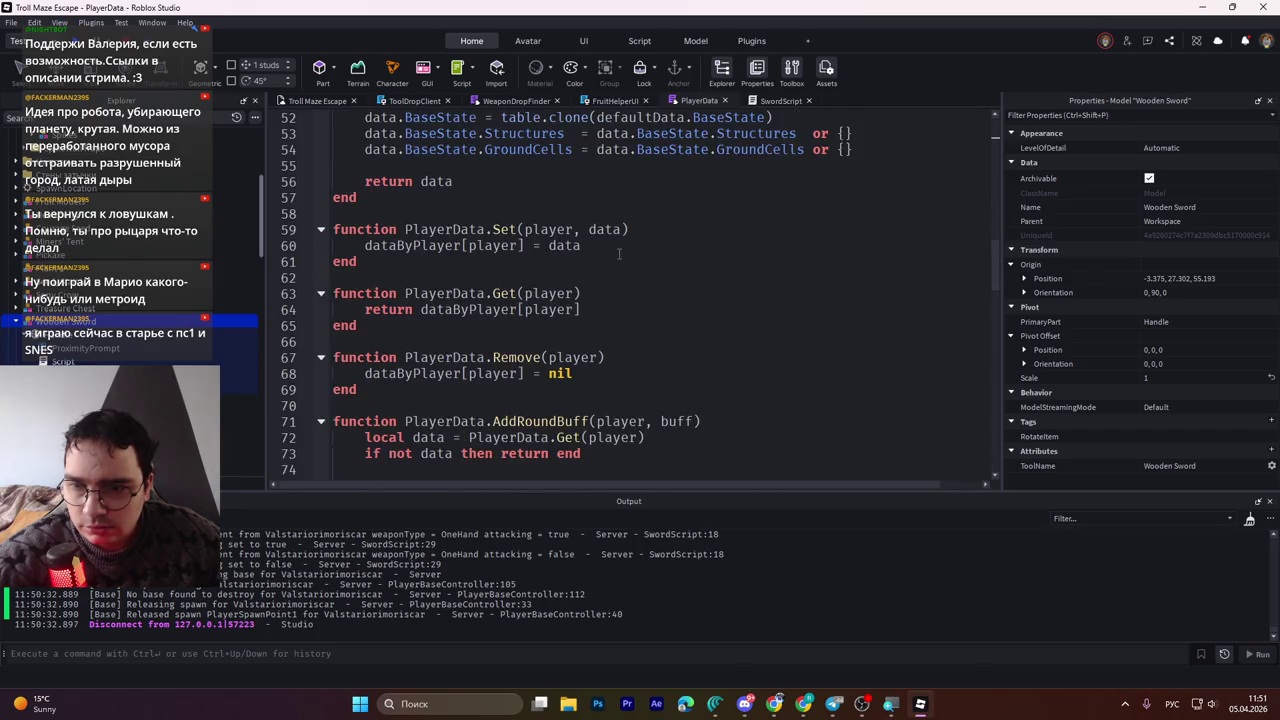
scroll(619, 254, "down", 5)
scroll(619, 254, "down", 6)
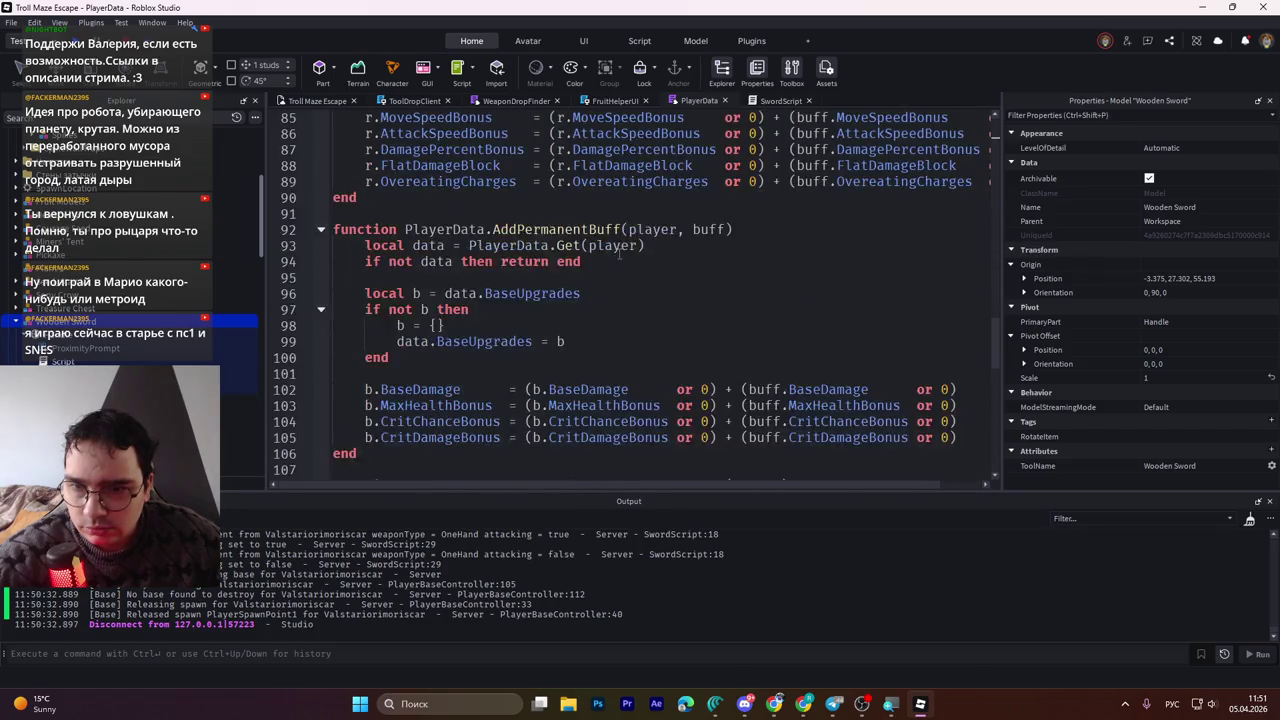
scroll(619, 254, "down", 5)
scroll(619, 254, "down", 7)
scroll(619, 254, "up", 20)
scroll(619, 254, "up", 15)
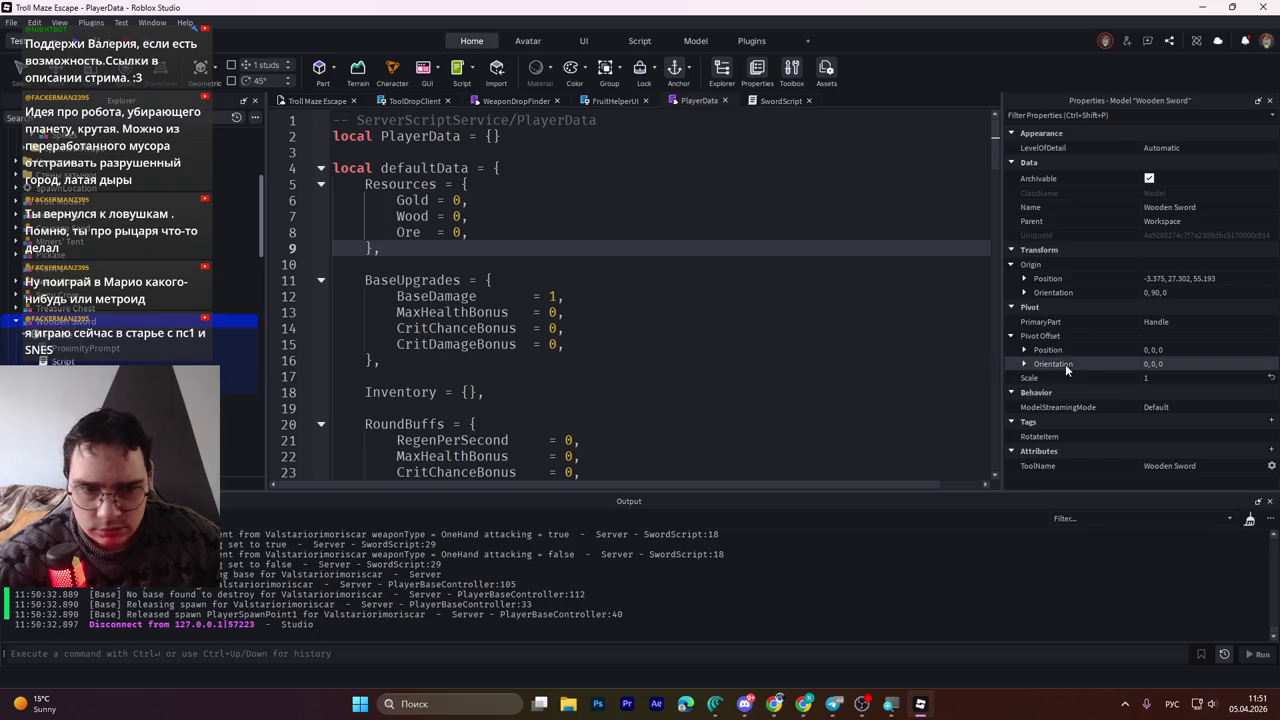
scroll(100, 325, "down", 5)
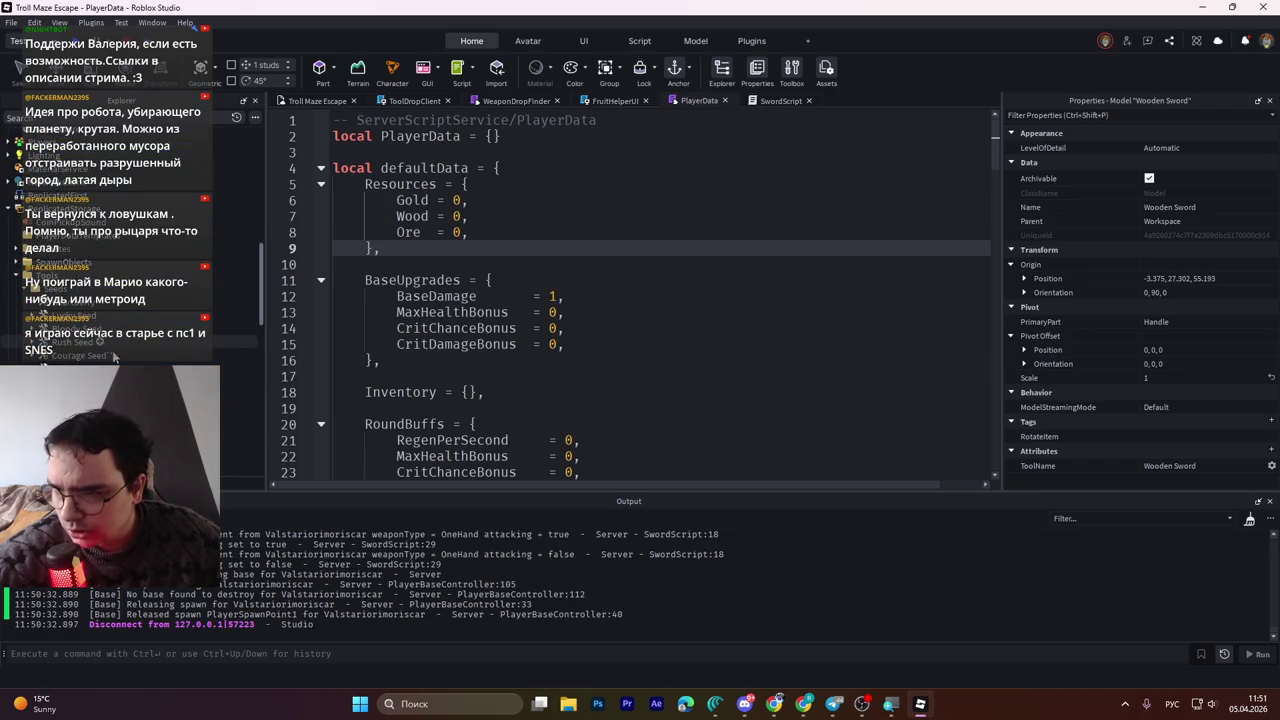
scroll(80, 345, "down", 3)
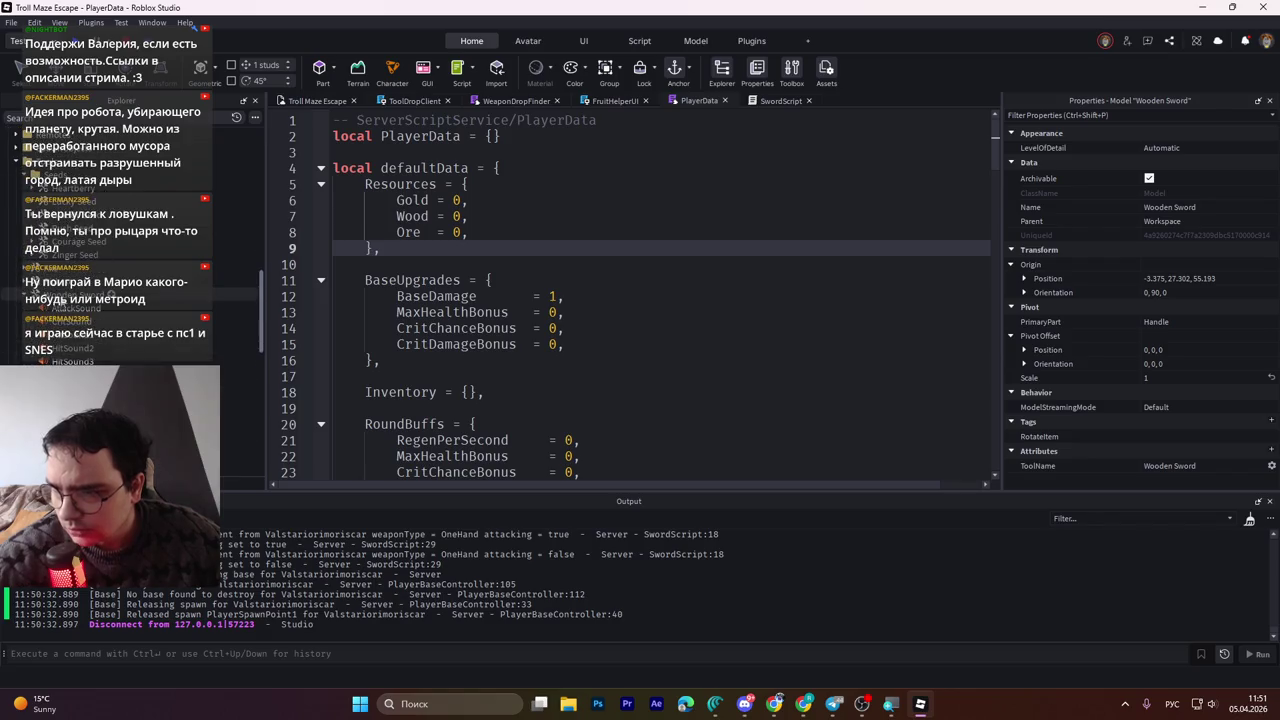
Select the Wooden Sword under Tools and view its Damage, CritChance, CritDamage and AttackSpeed attributes
left_click(60, 292)
scroll(1138, 415, "down", 6)
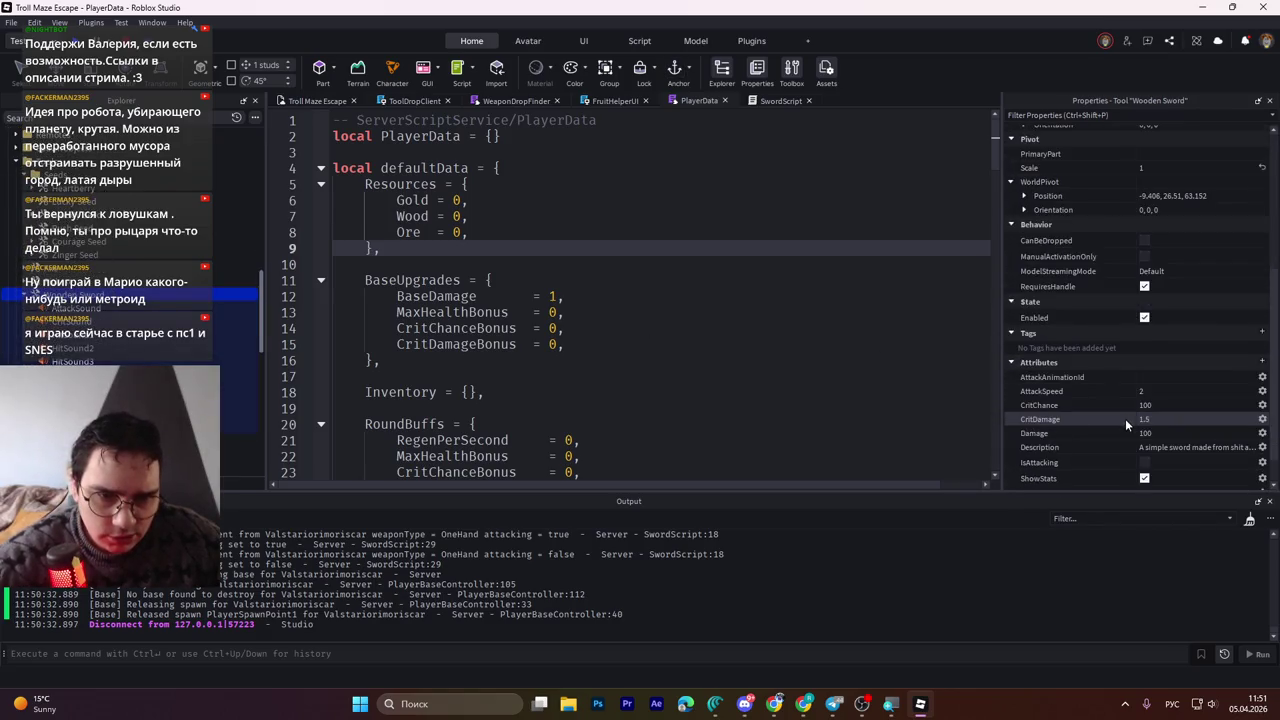
left_click(1042, 392)
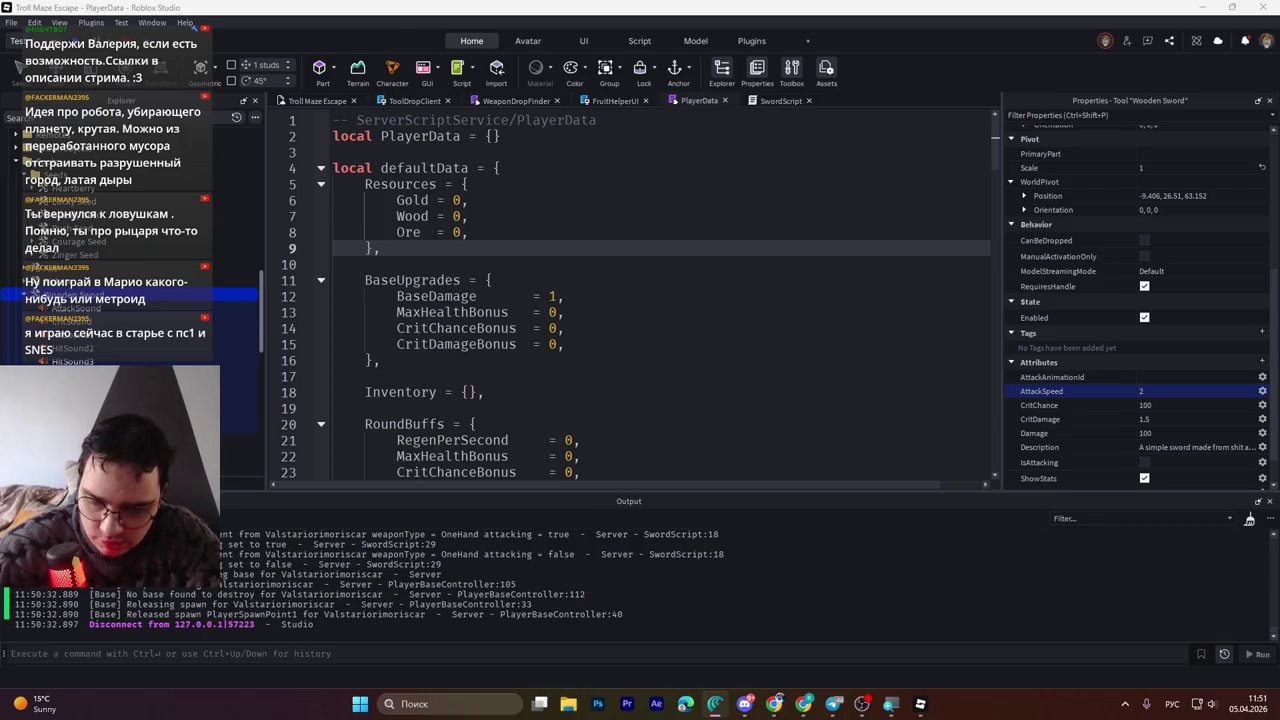
key("alt+shift")
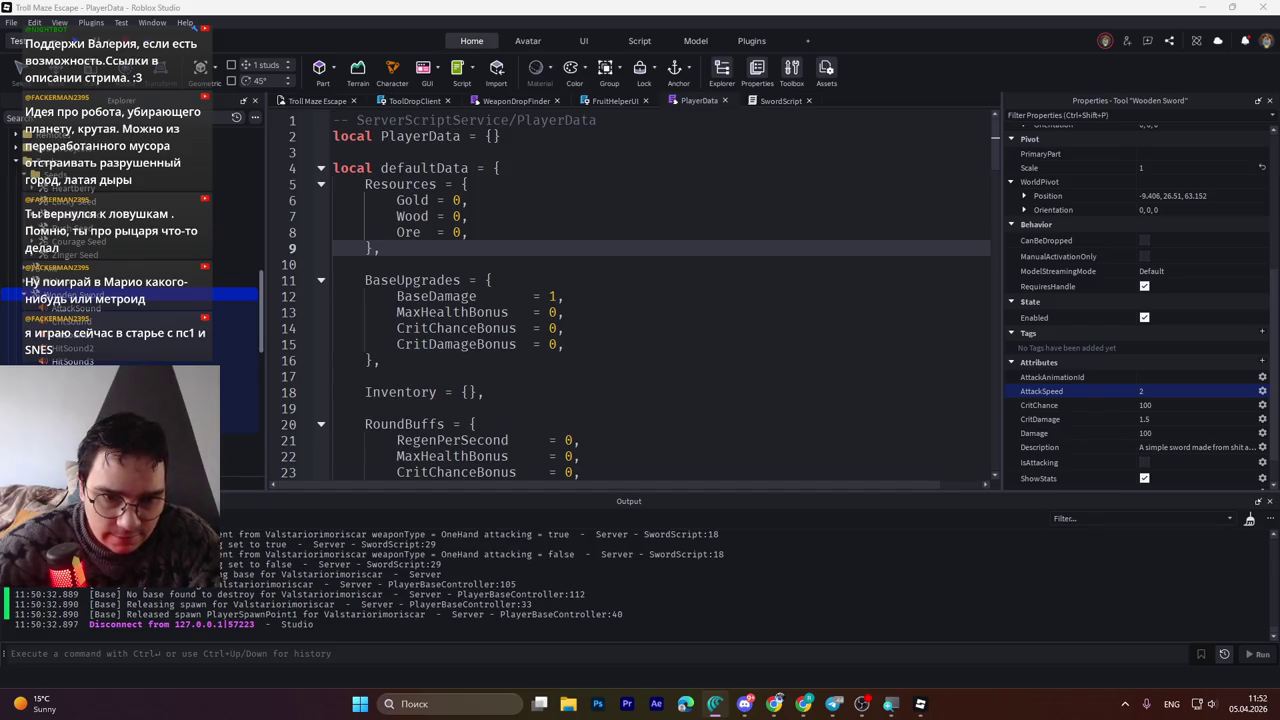
key("alt+shift")
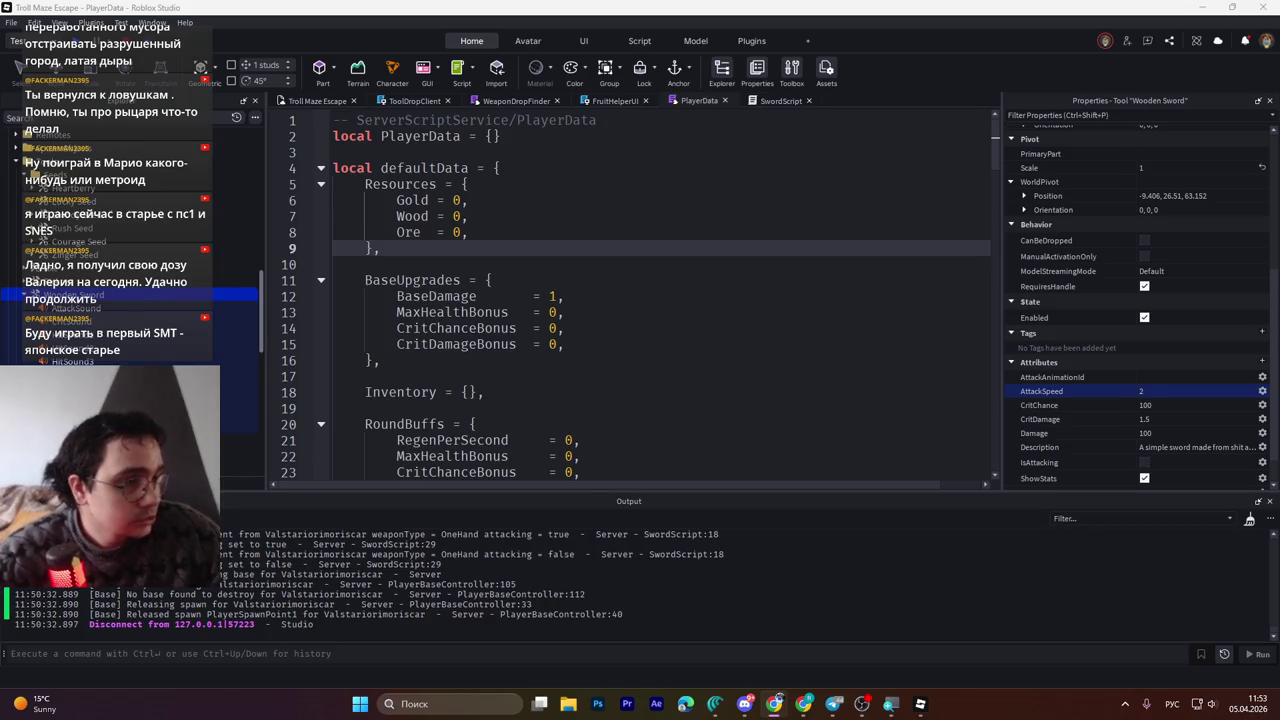
Review PlayerData's defaultData: BaseDamage 1, with MaxHealthBonus, CritChanceBonus and CritDamageBonus at 0
key("alt+shift")
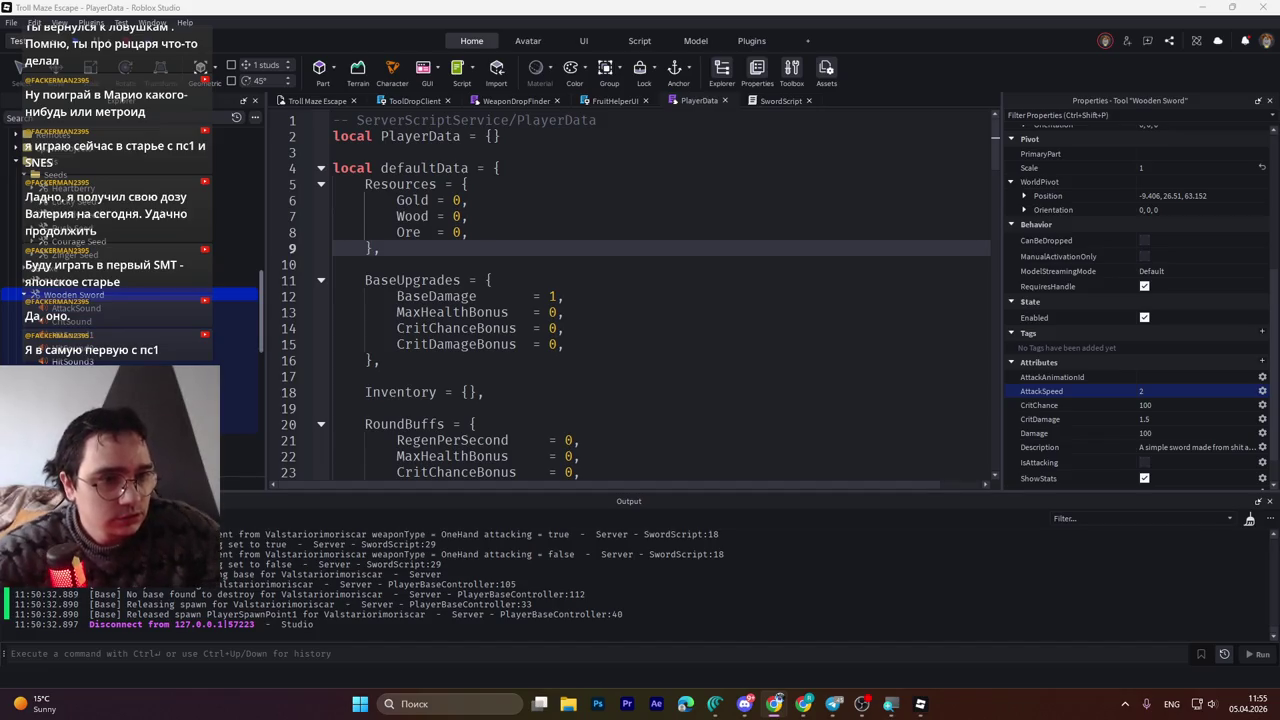
key("alt+shift")
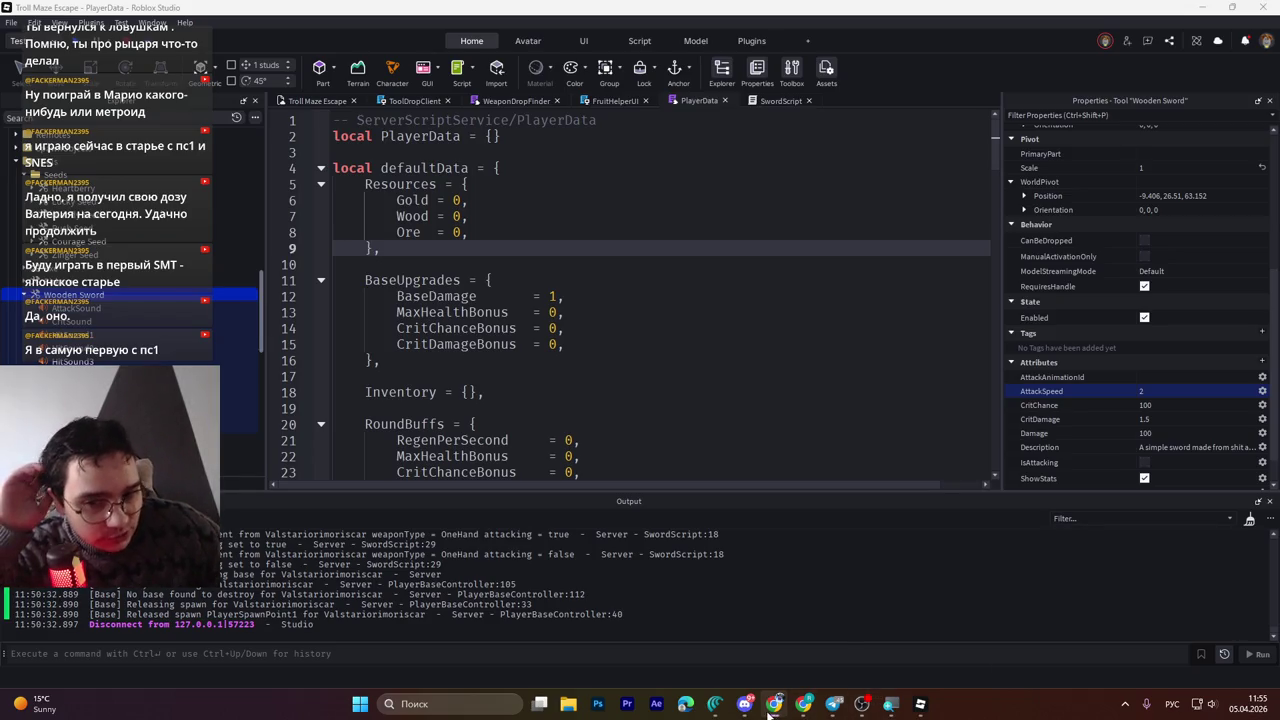
mouse_move(727, 712)
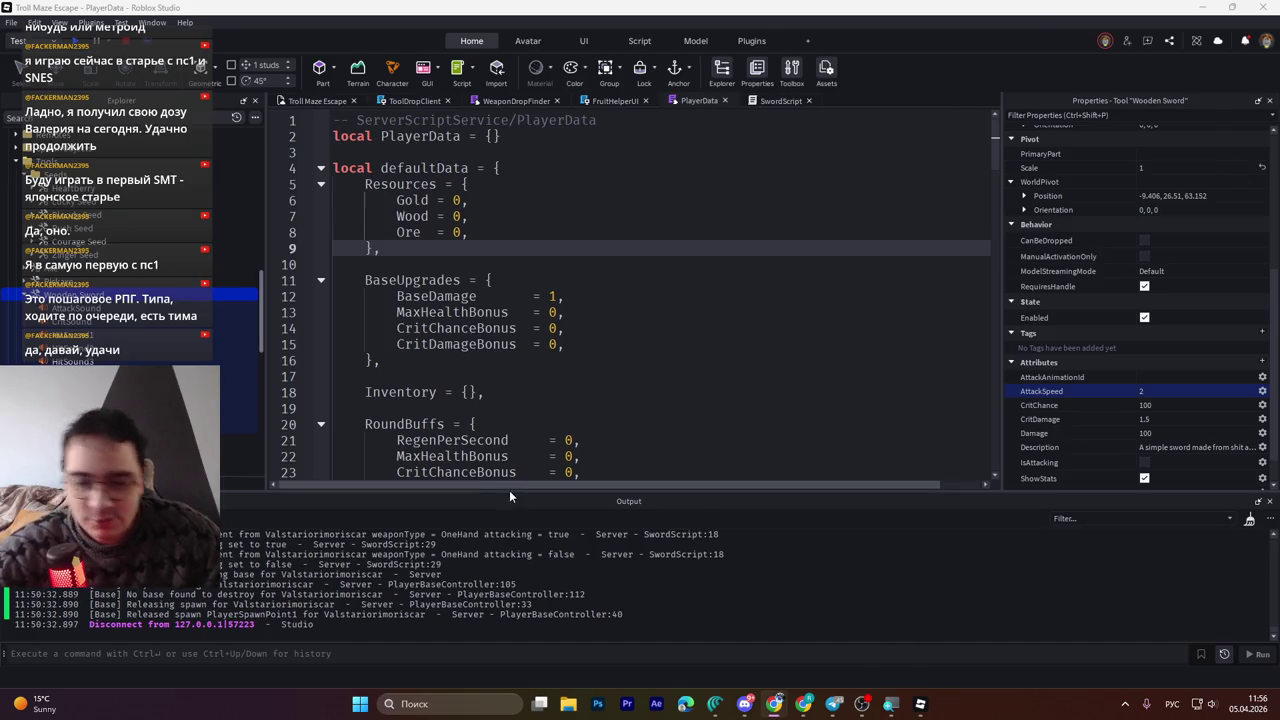
mouse_move(771, 708)
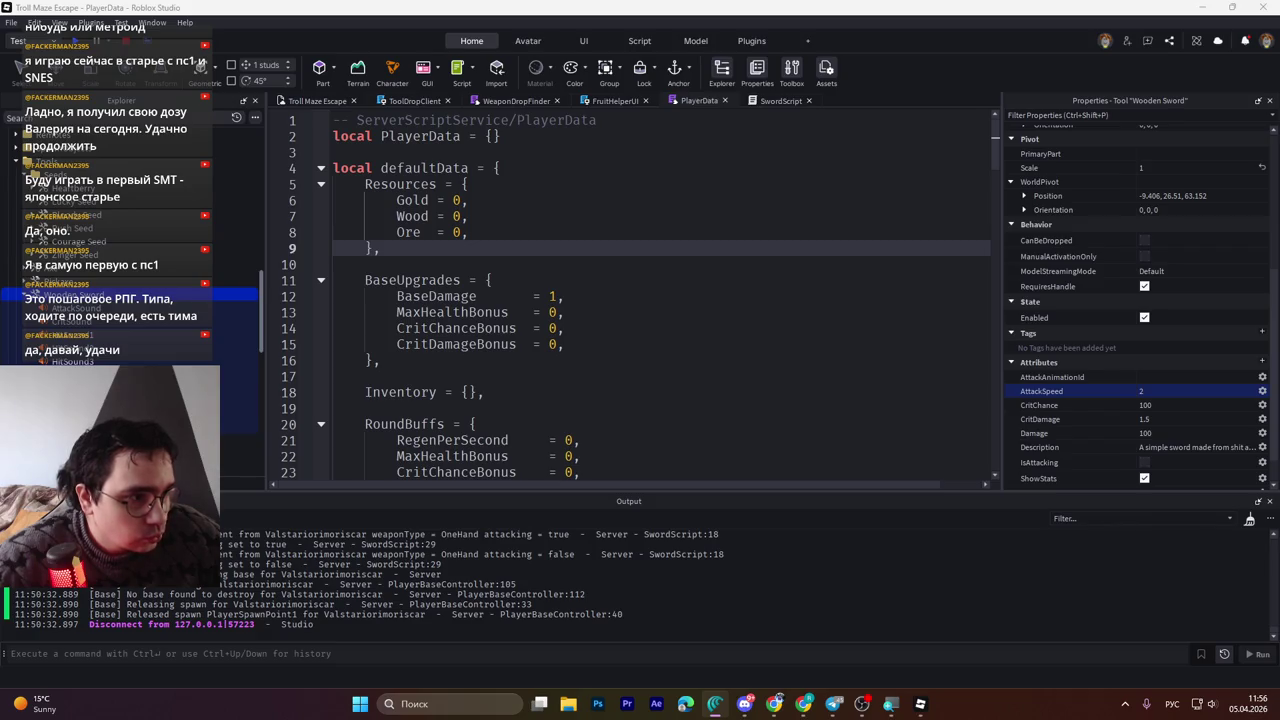
Overwrite all SwordScript code with the pasted updated version, save to Roblox, and start a play-test
left_click(772, 360)
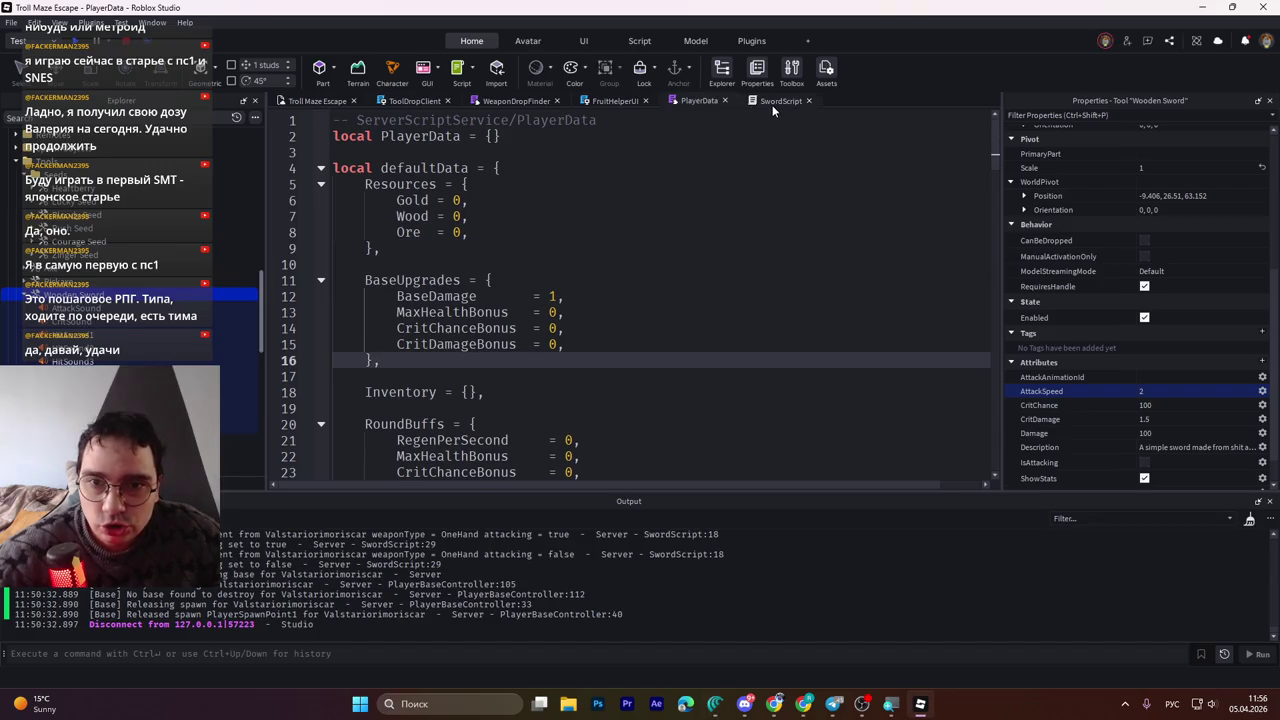
left_click(772, 101)
left_click(618, 373)
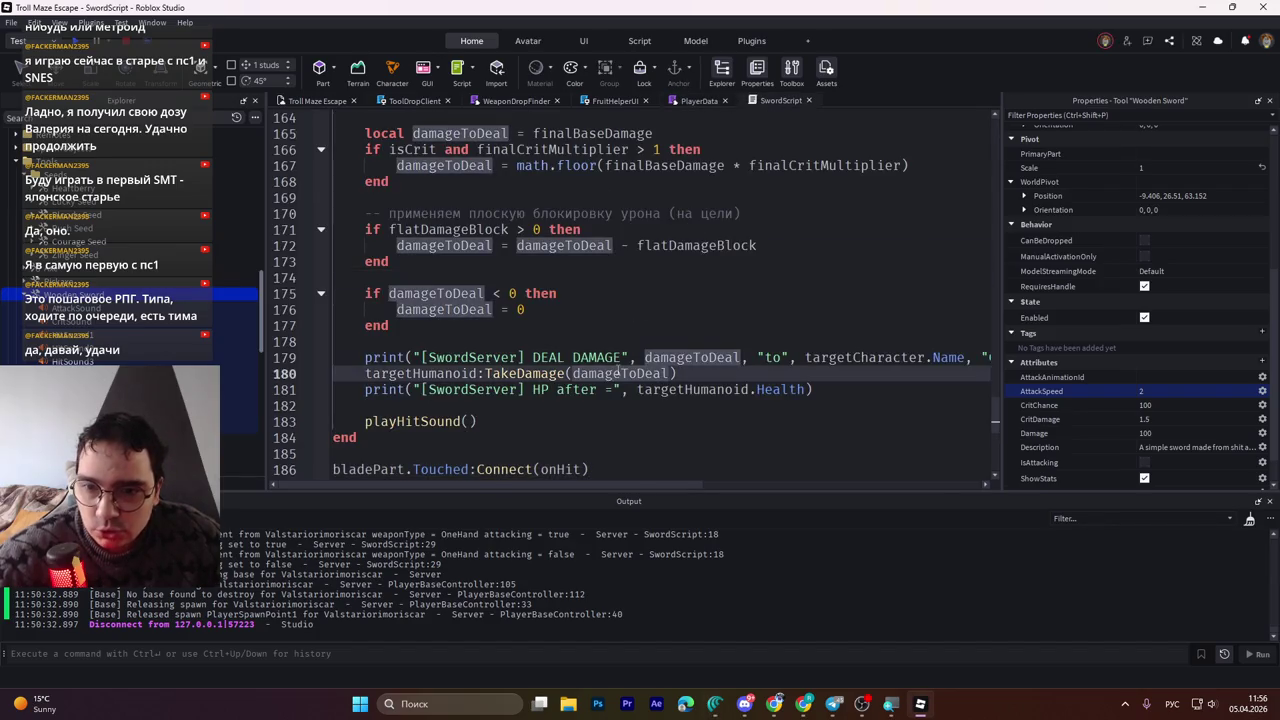
key("ctrl+a")
key("ctrl+v")
key("ctrl+s")
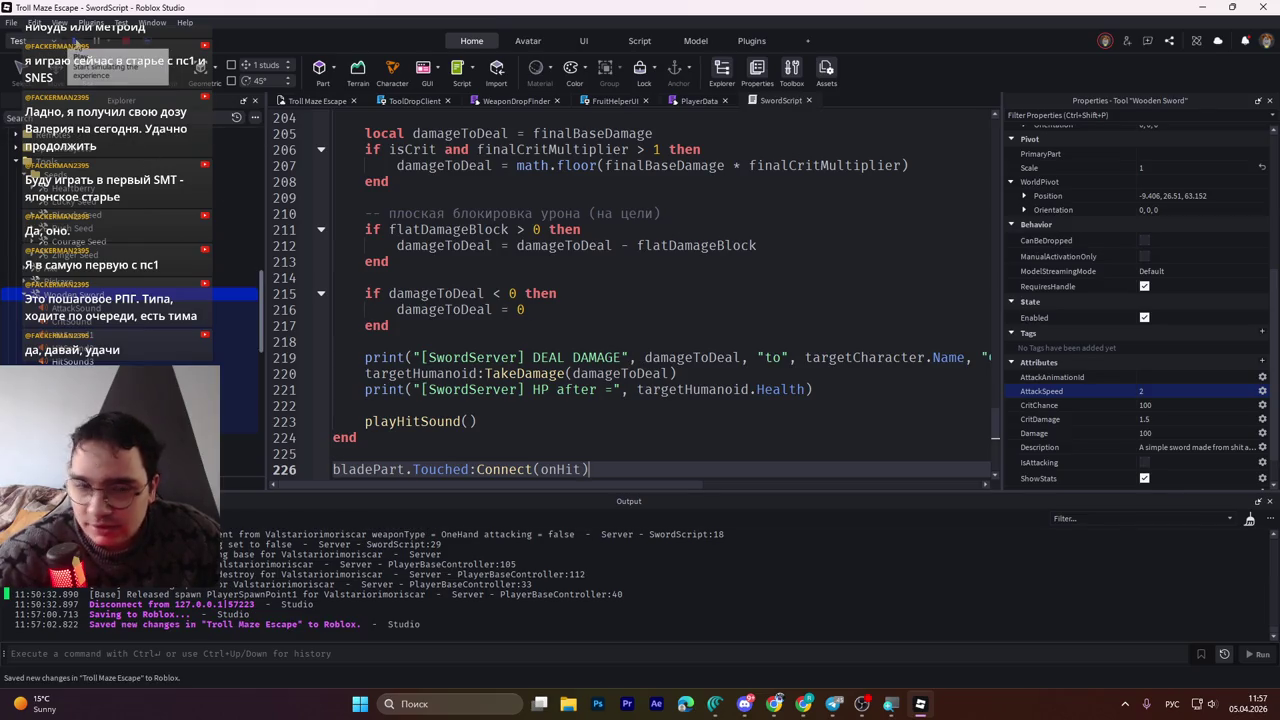
left_click(97, 41)
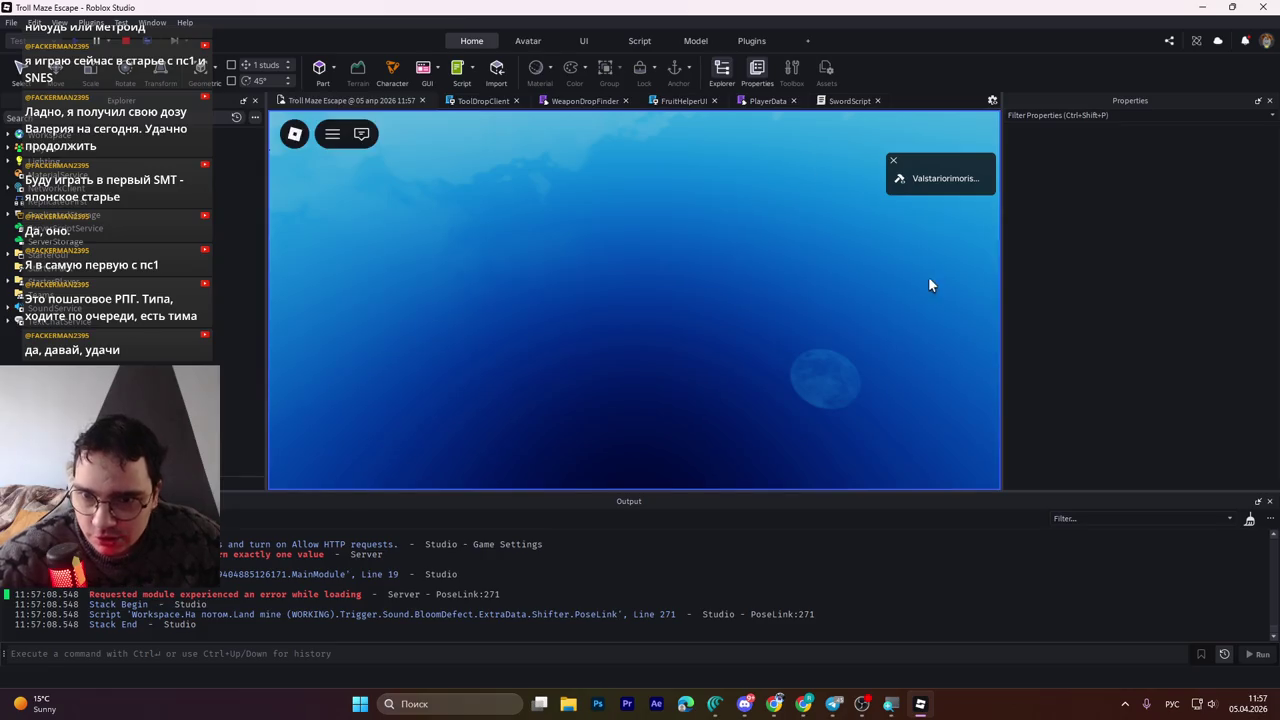
Walk to the Wooden Sword, pick it up and equip it in slot 1
key("w")
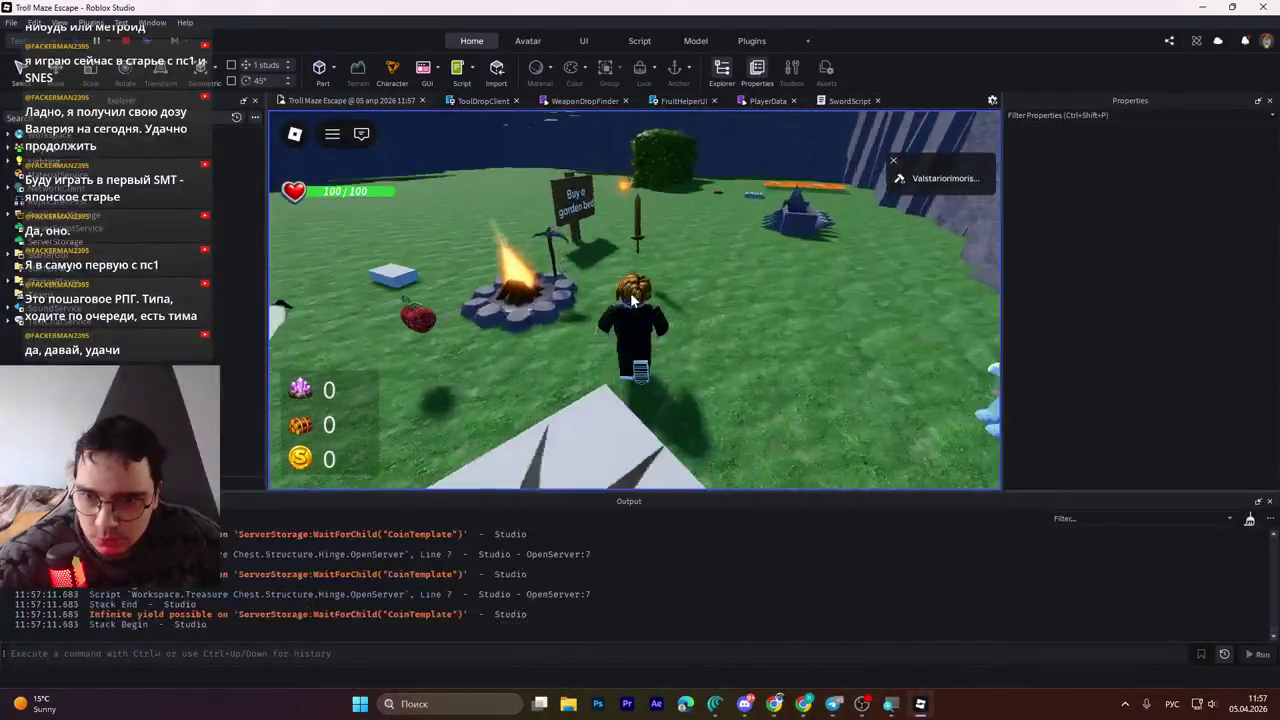
key("e")
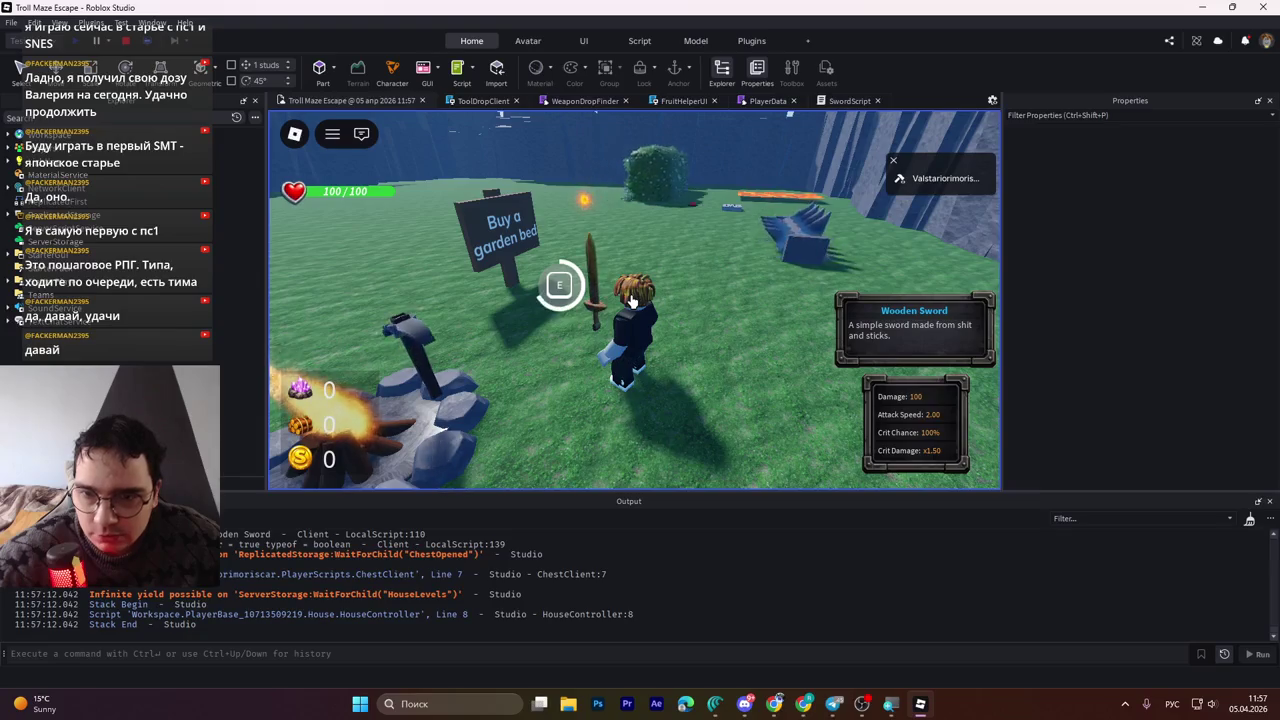
key("1")
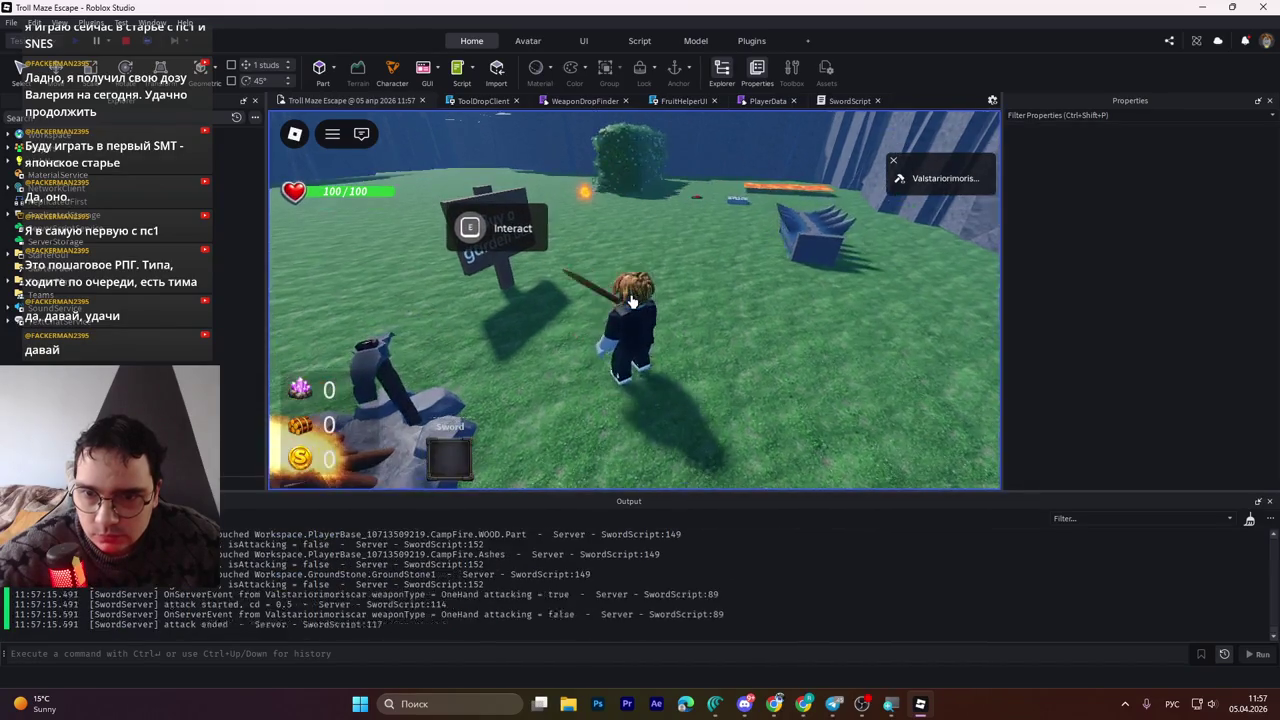
Swing the sword rapidly to see attacks rejected by the 0.5 cooldown in the output log
left_click(630, 300)
left_click(630, 300)
left_click(630, 300)
left_click(630, 300)
left_click(630, 300)
left_click(630, 300)
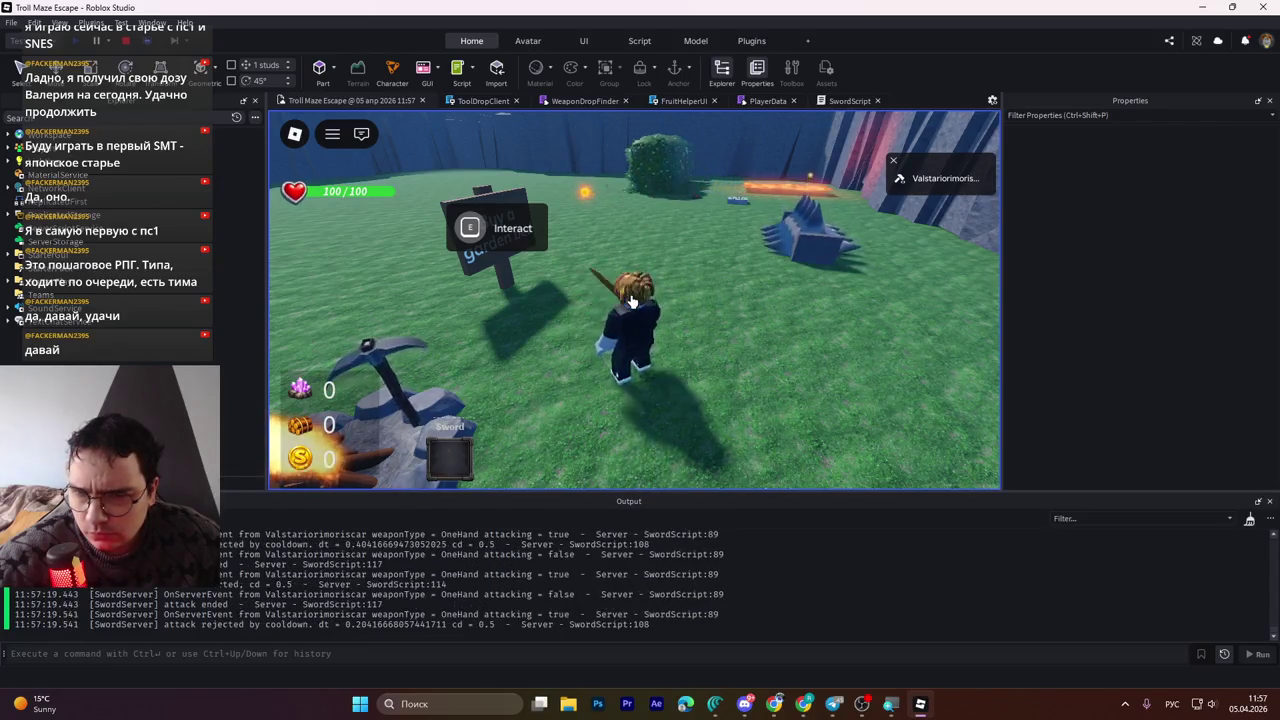
left_click(630, 300)
left_click(630, 300)
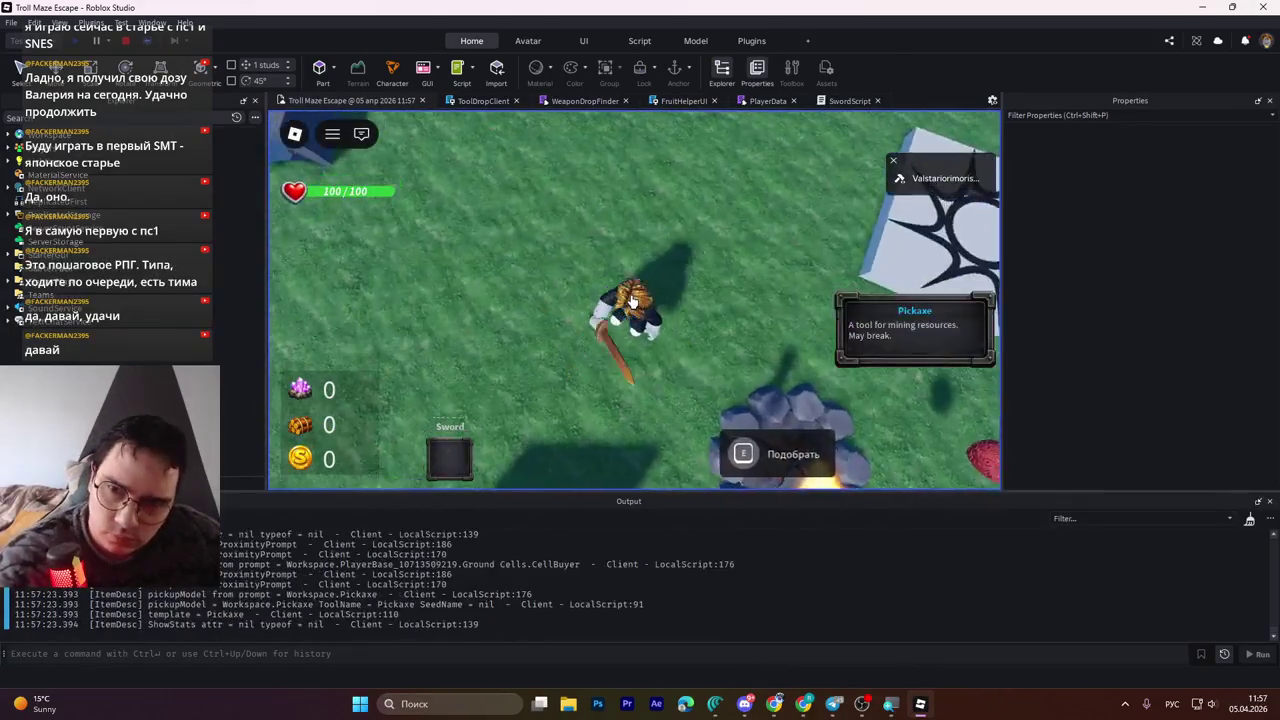
left_click(630, 300)
left_click(630, 300)
left_click(630, 300)
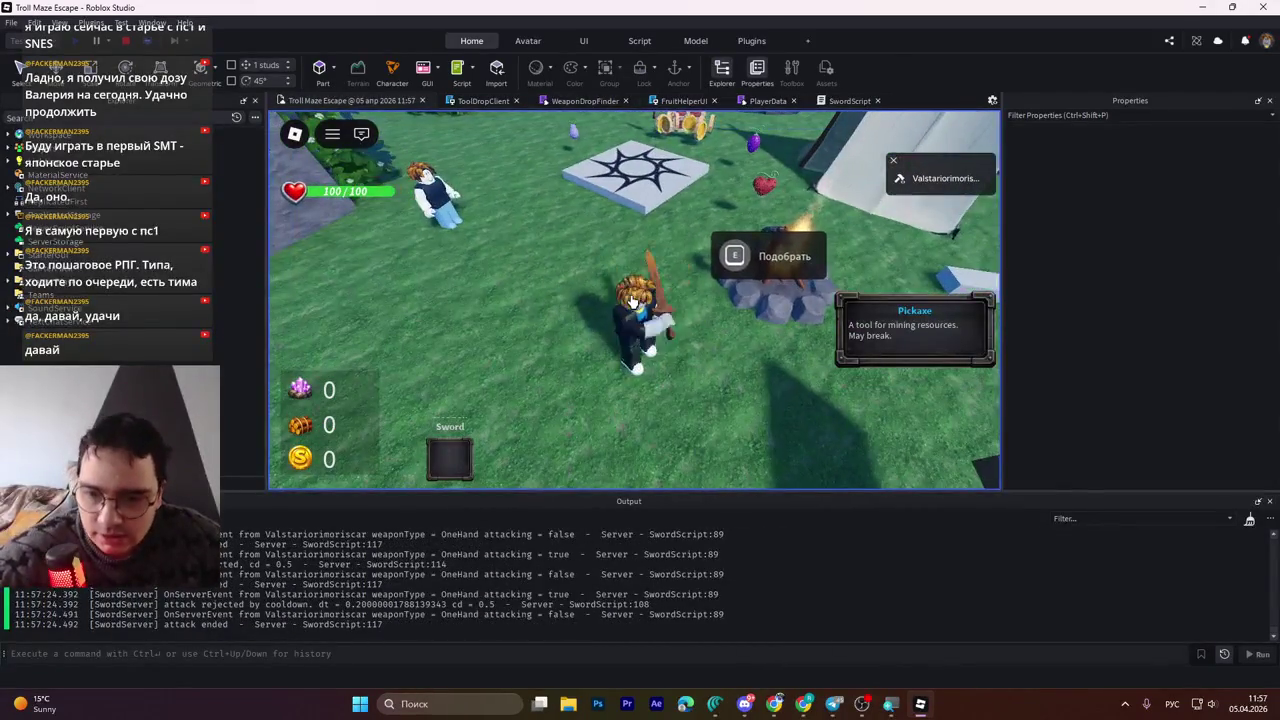
left_click(572, 302)
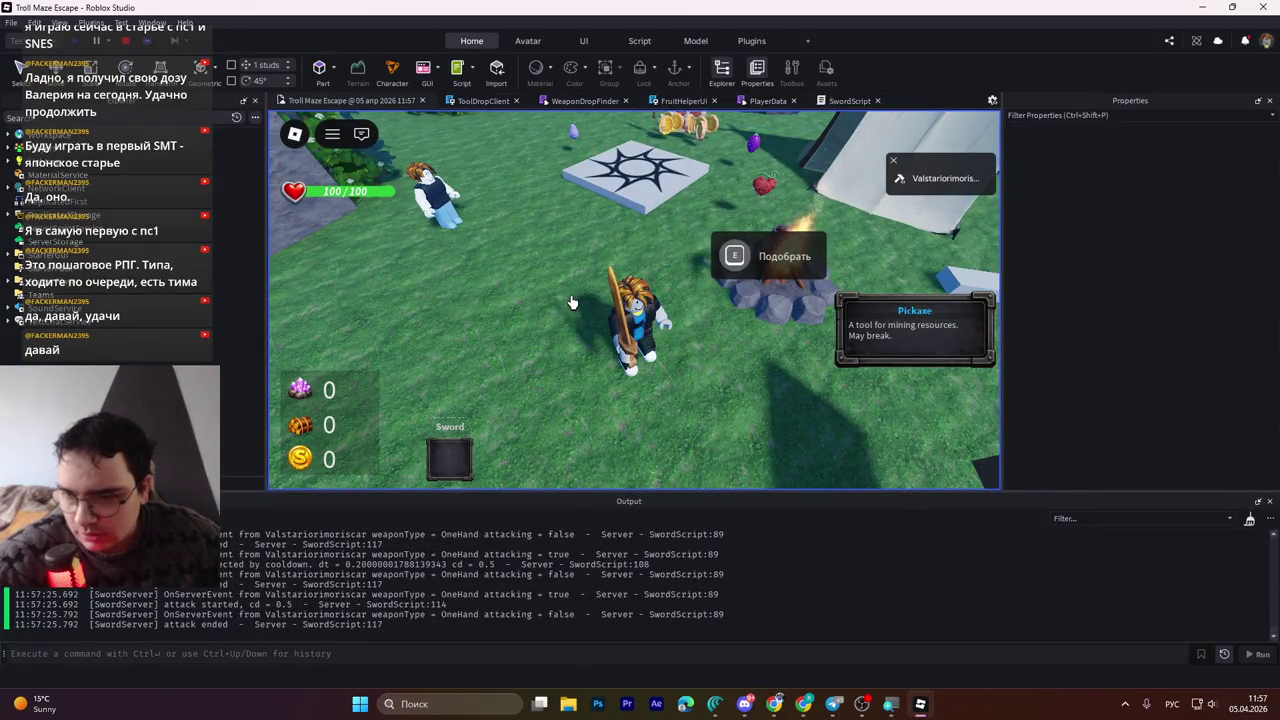
Walk toward the tent while swinging the sword repeatedly
key("w")
left_click(572, 302)
left_click(572, 302)
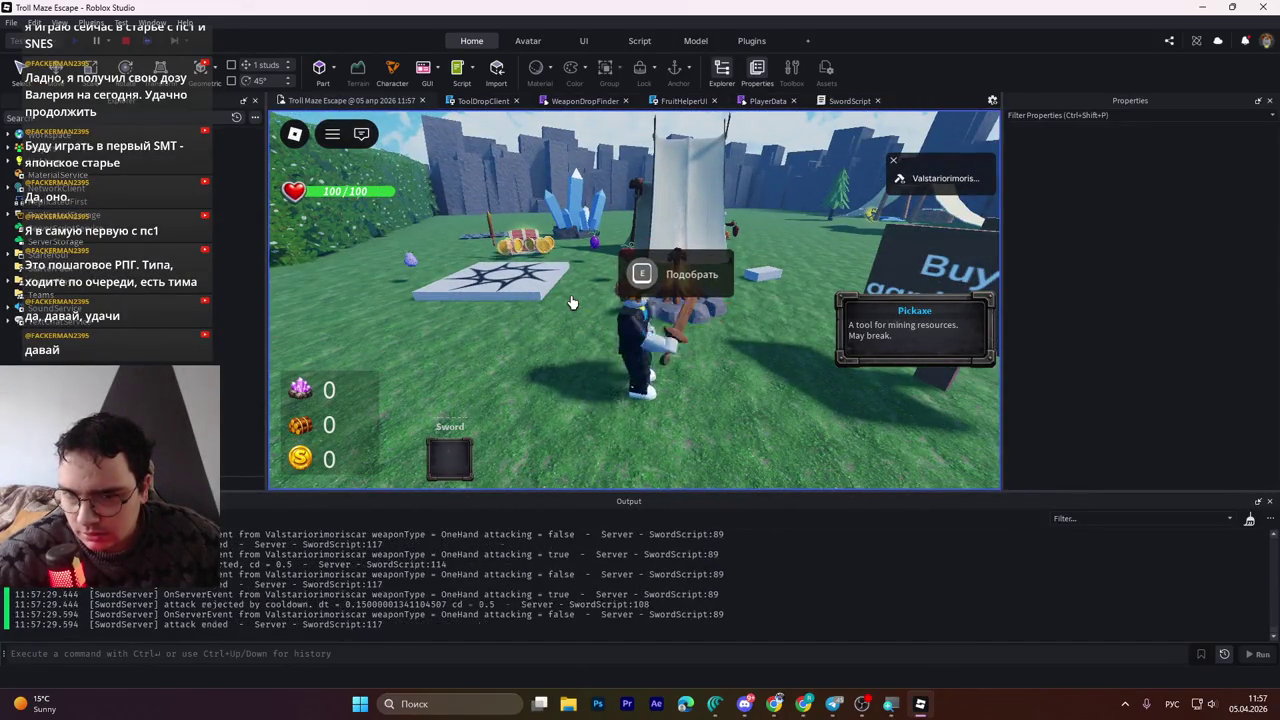
left_click(572, 302)
left_click(572, 302)
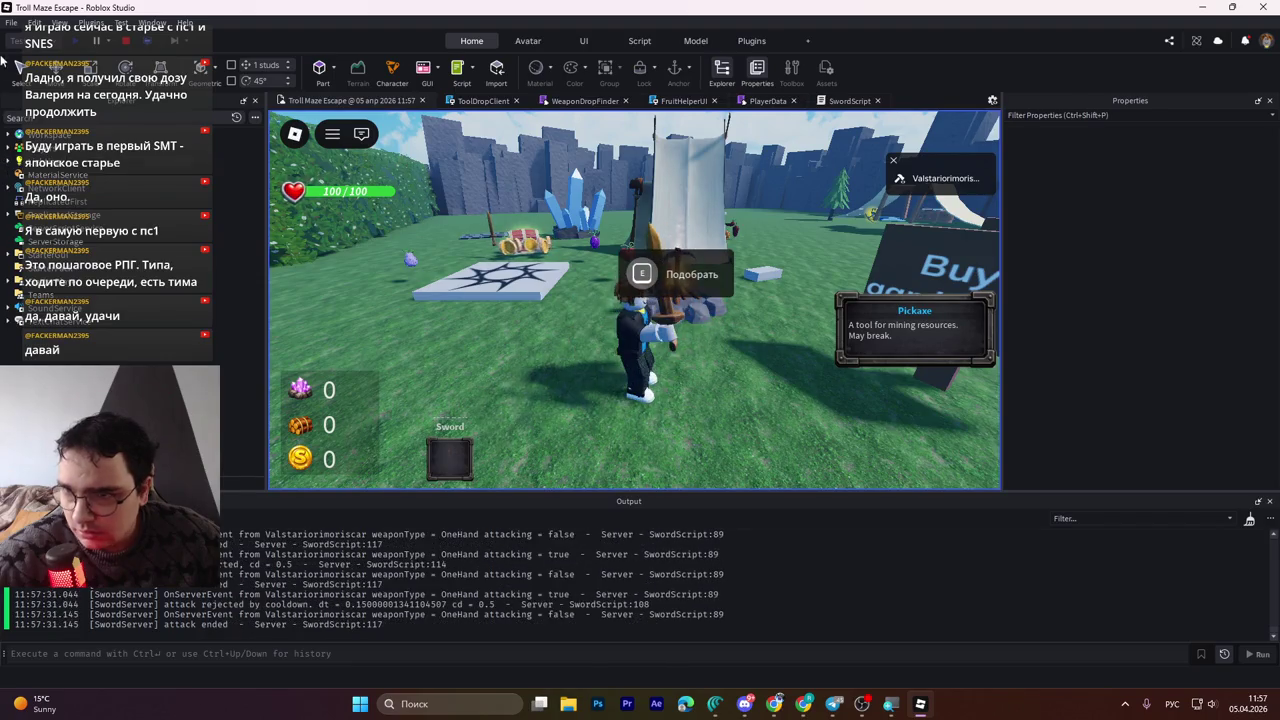
key("shift+F5")
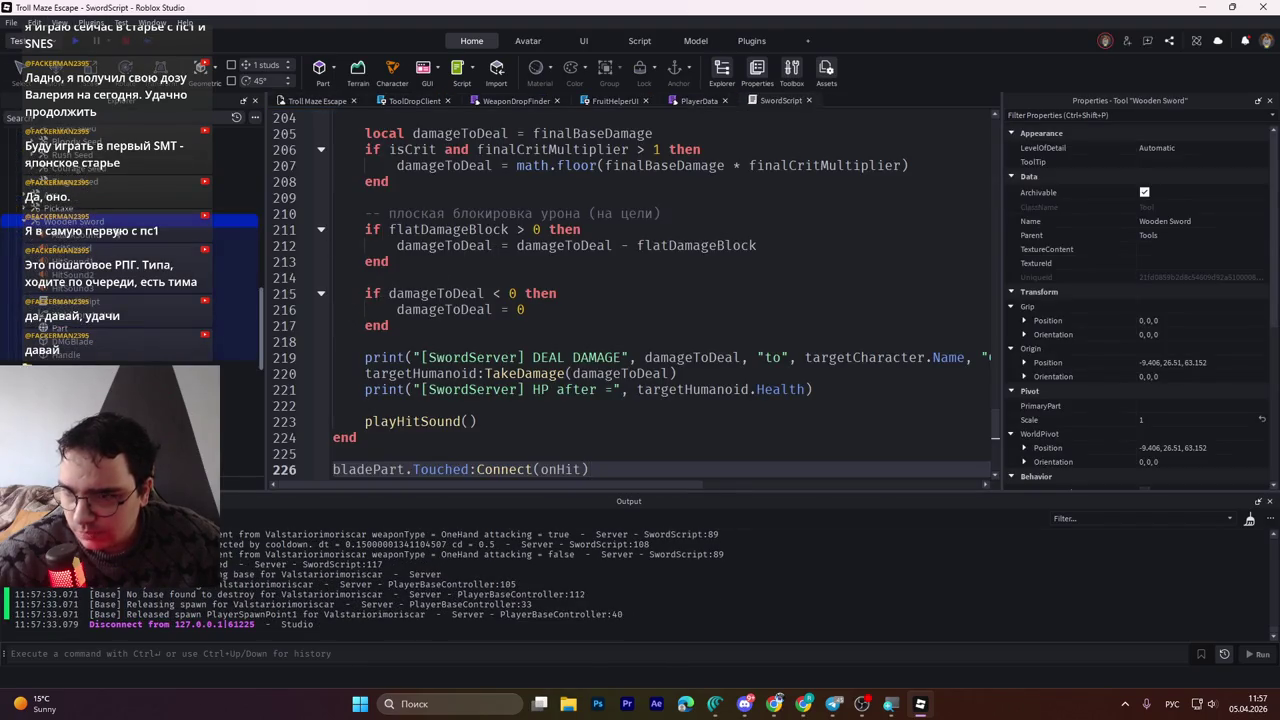
scroll(1205, 335, "down", 5)
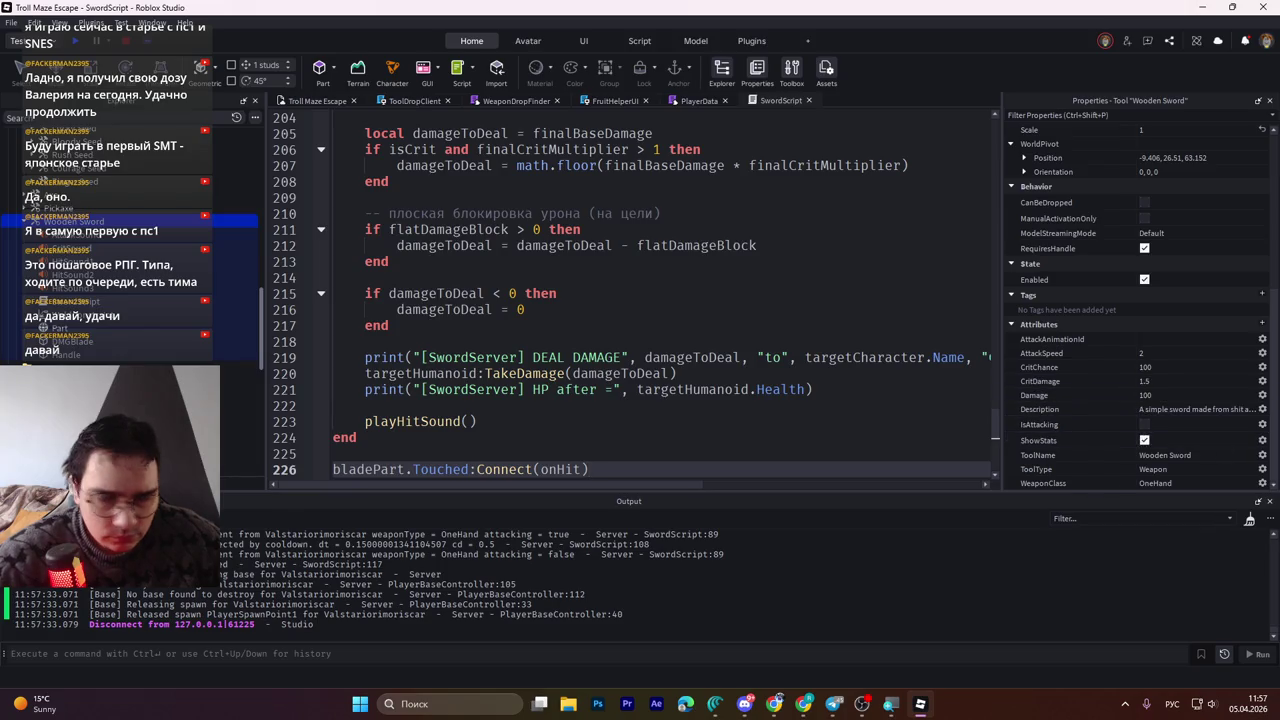
left_click(715, 704)
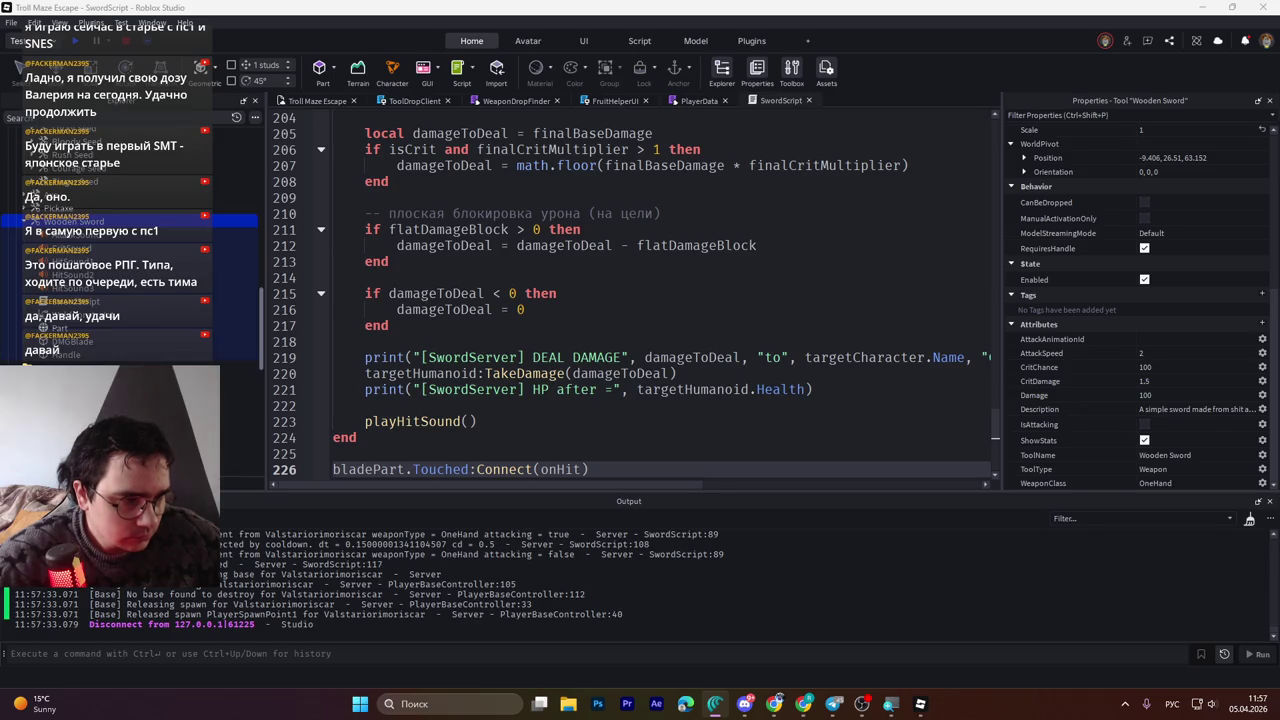
scroll(528, 315, "down", 7)
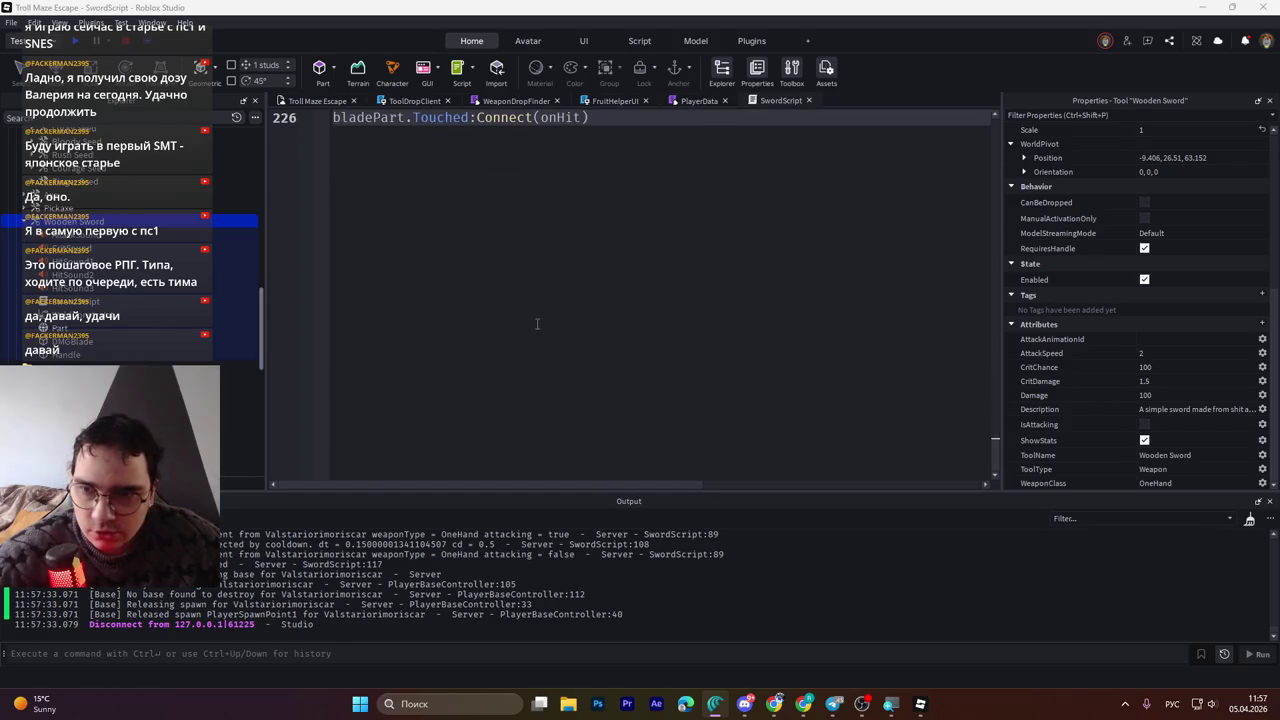
scroll(555, 324, "up", 5)
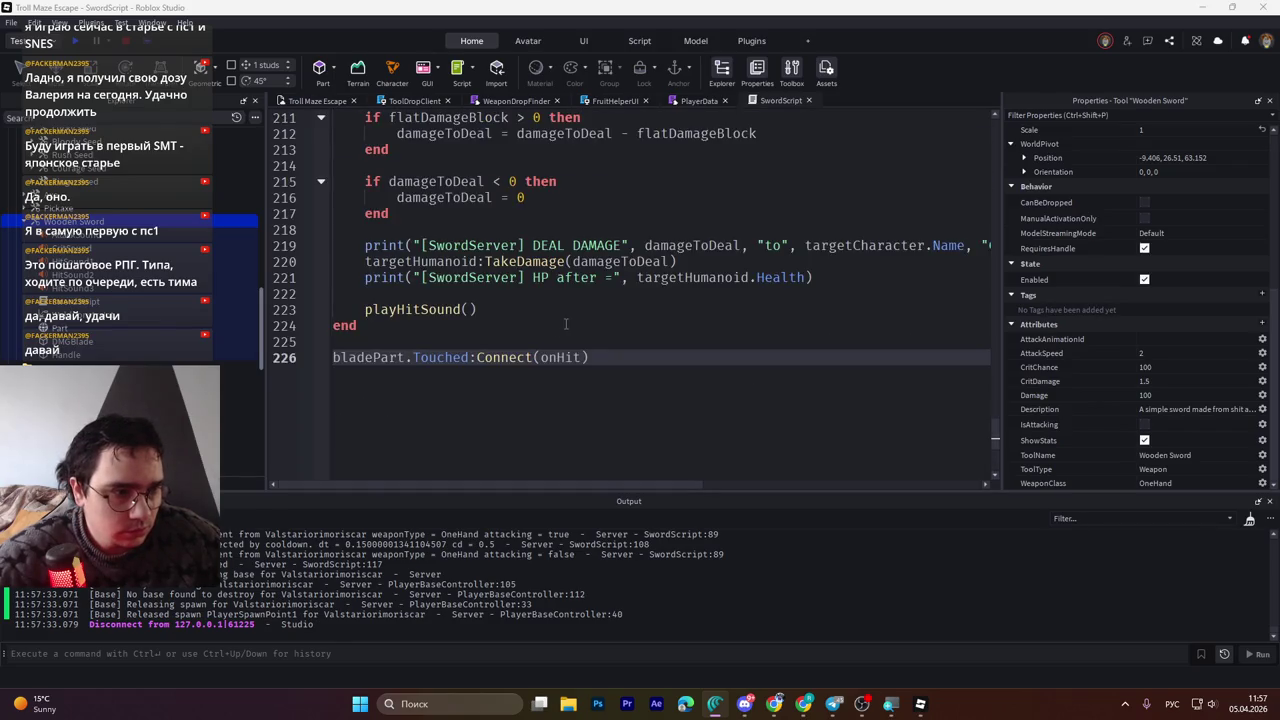
left_click(565, 324)
key("Down")
key("Down")
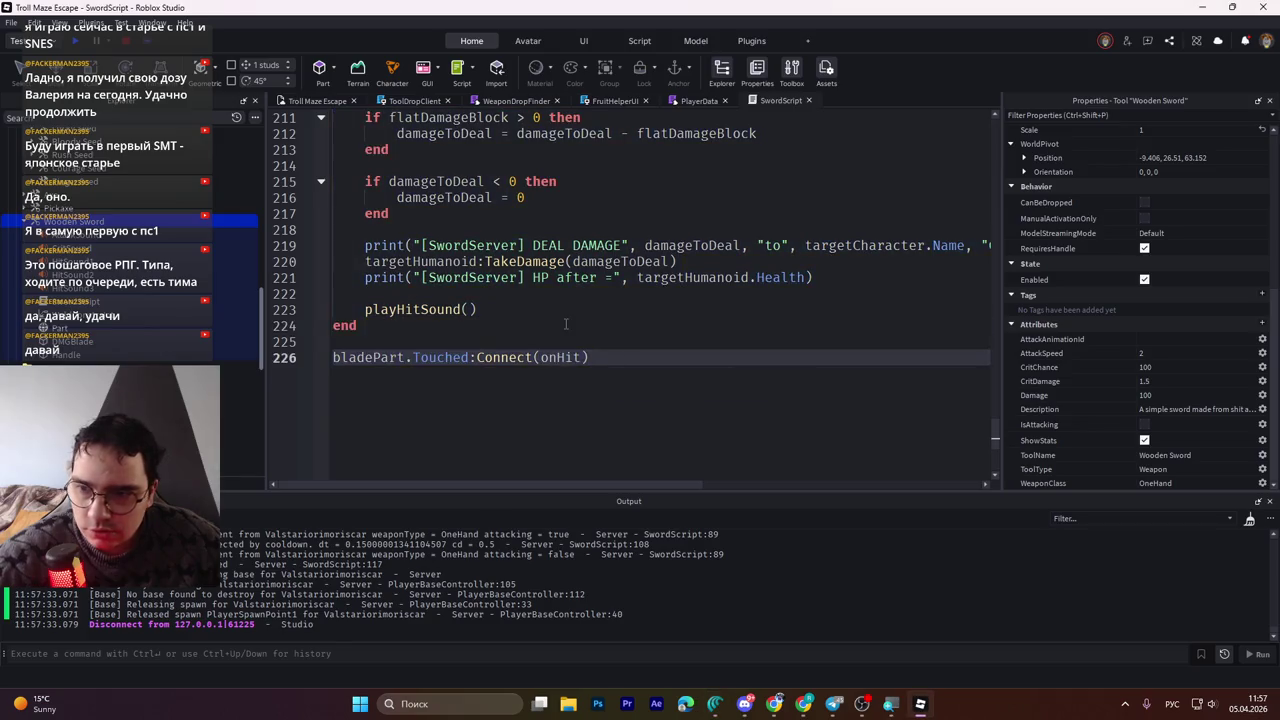
key("ctrl+s")
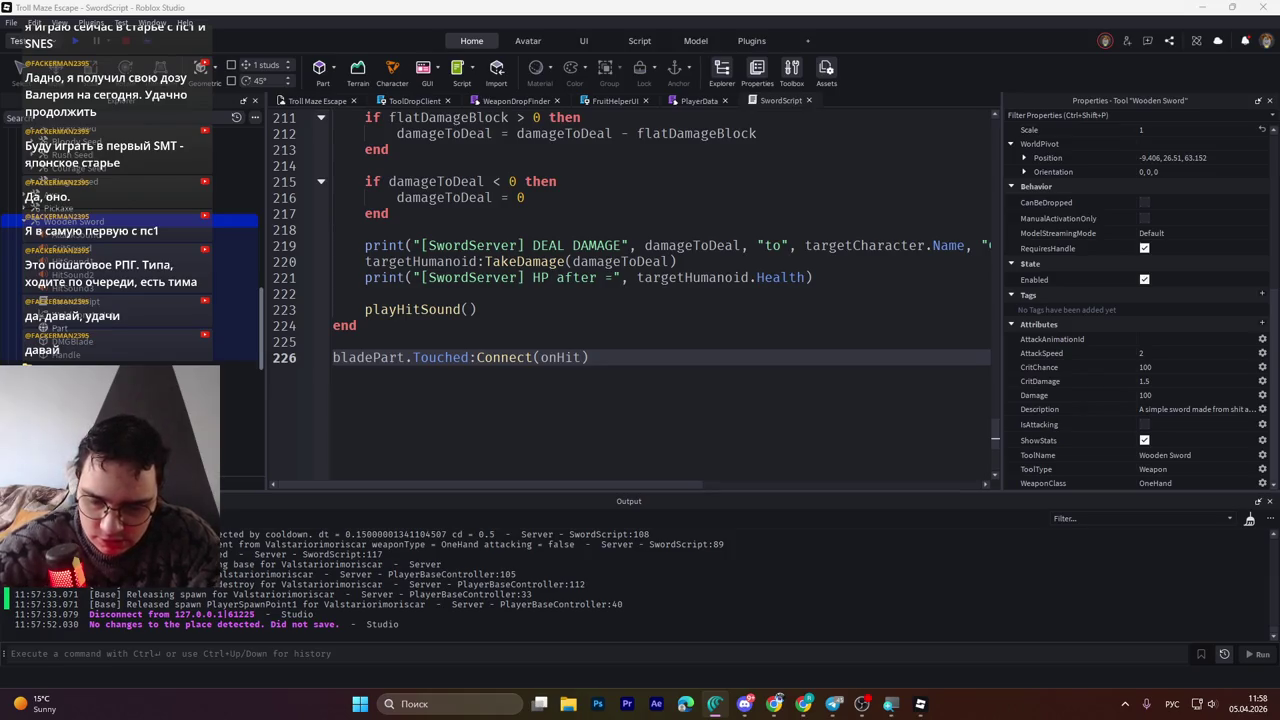
key("alt+shift")
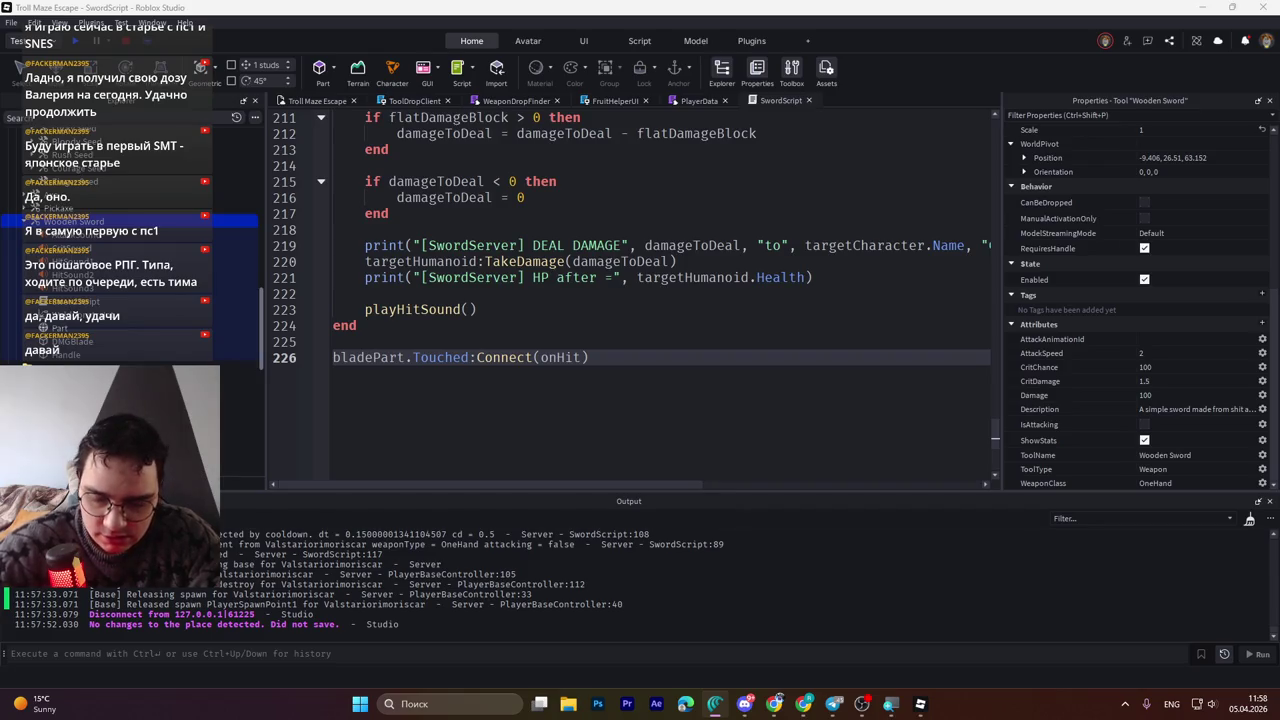
key("alt+shift")
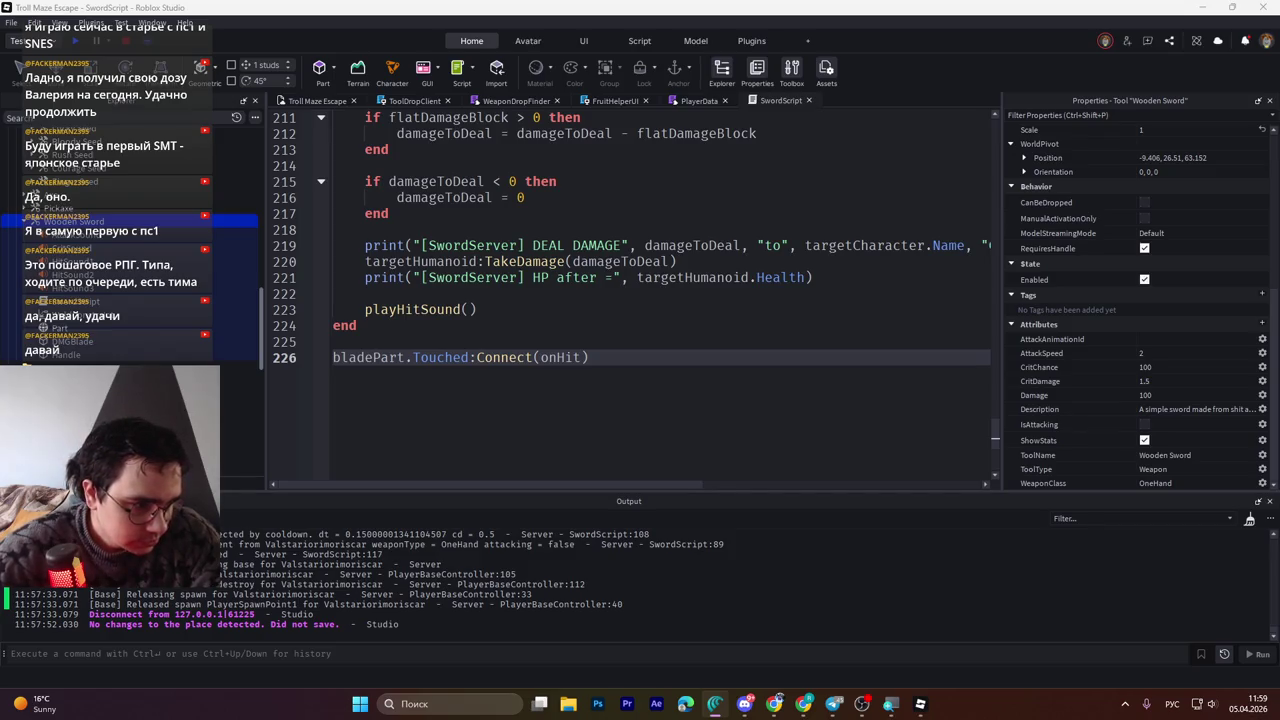
key("alt+shift")
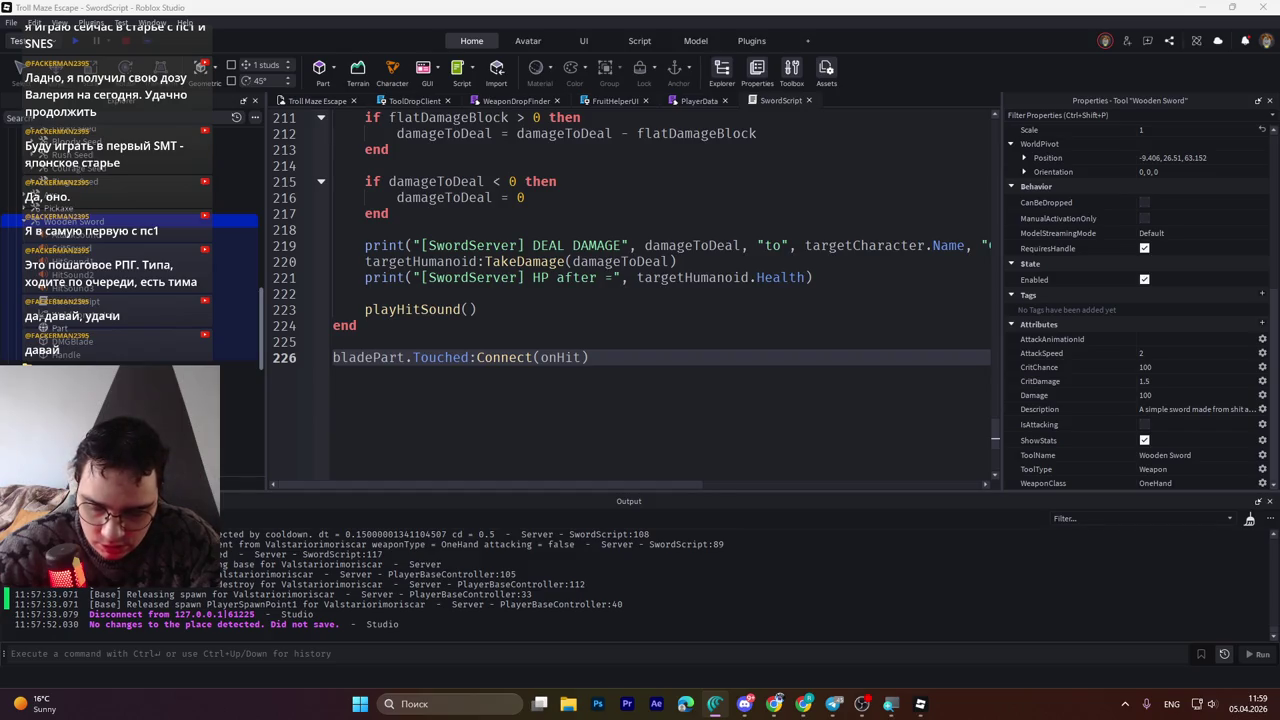
key("alt+shift")
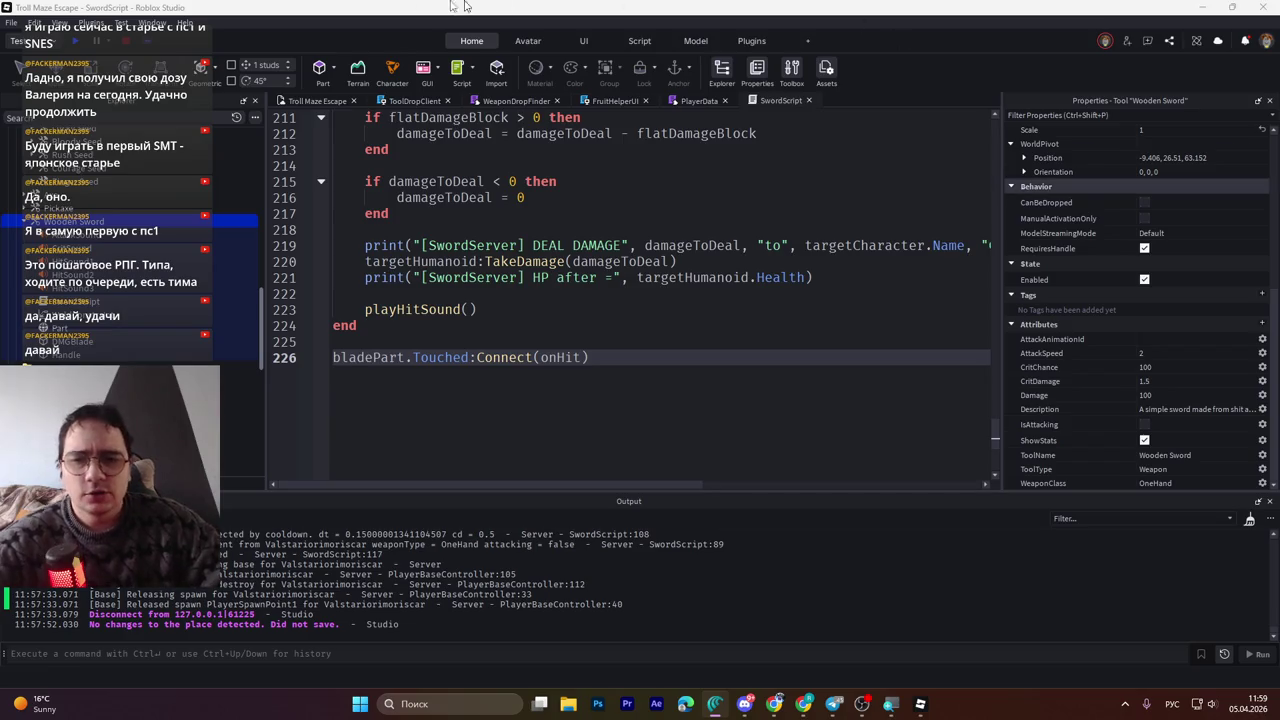
Scroll up SwordScript to the getAttackCooldown calculation
scroll(590, 290, "up", 14)
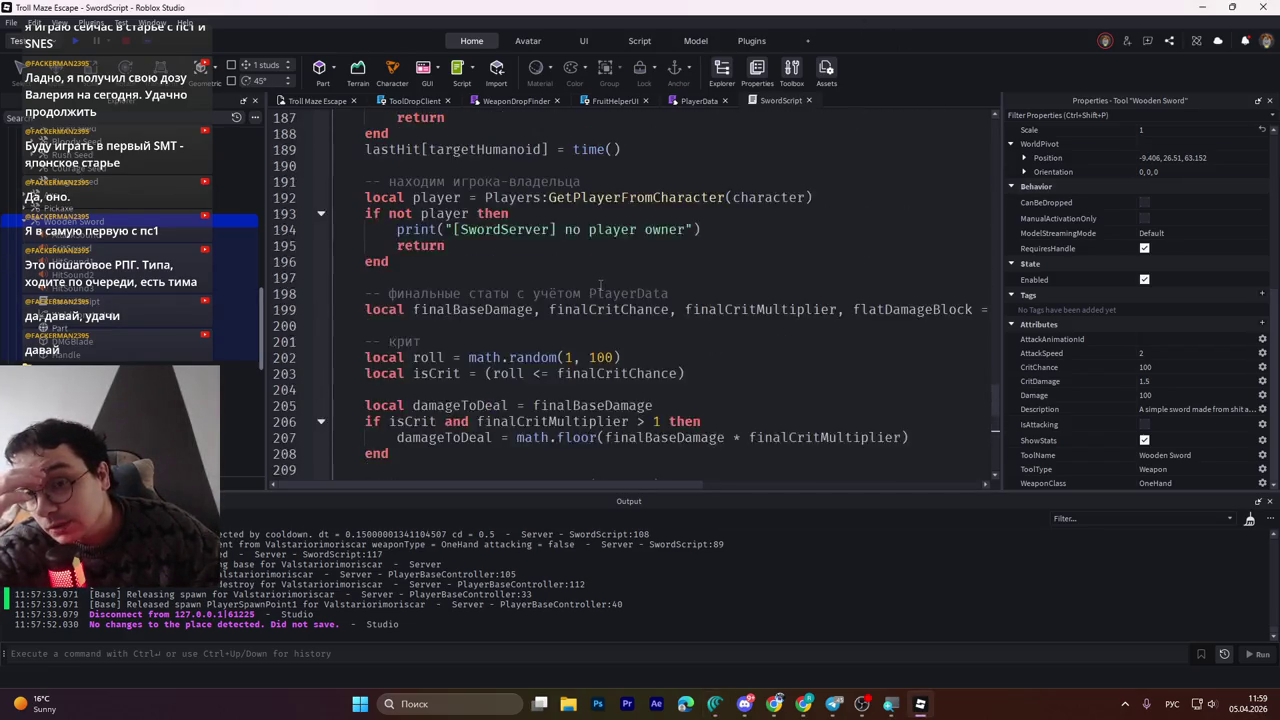
scroll(590, 290, "up", 20)
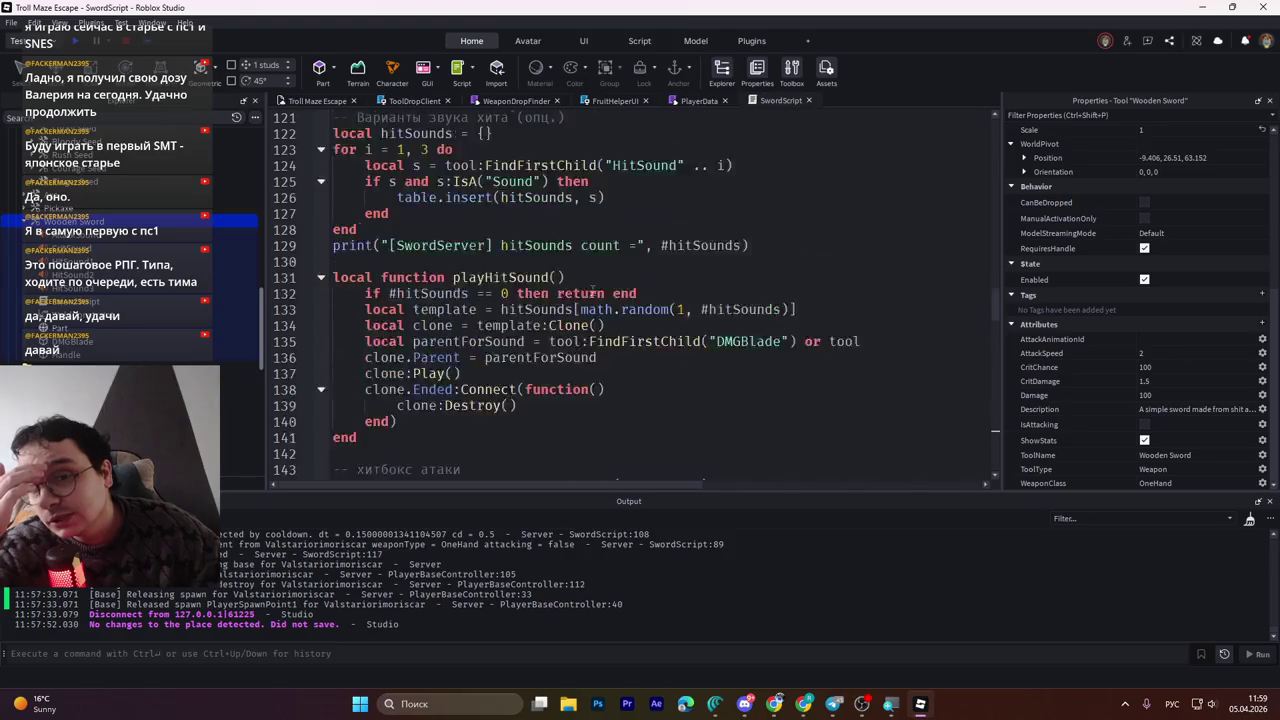
scroll(592, 290, "up", 20)
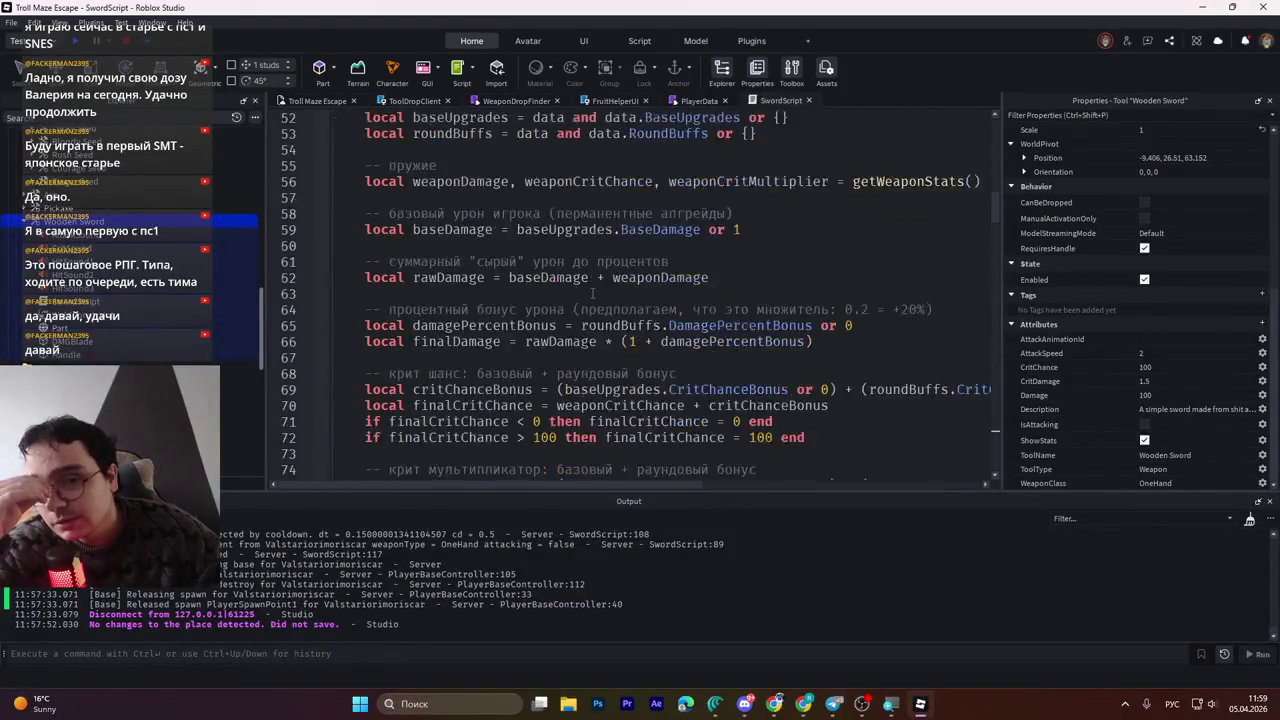
scroll(592, 293, "up", 4)
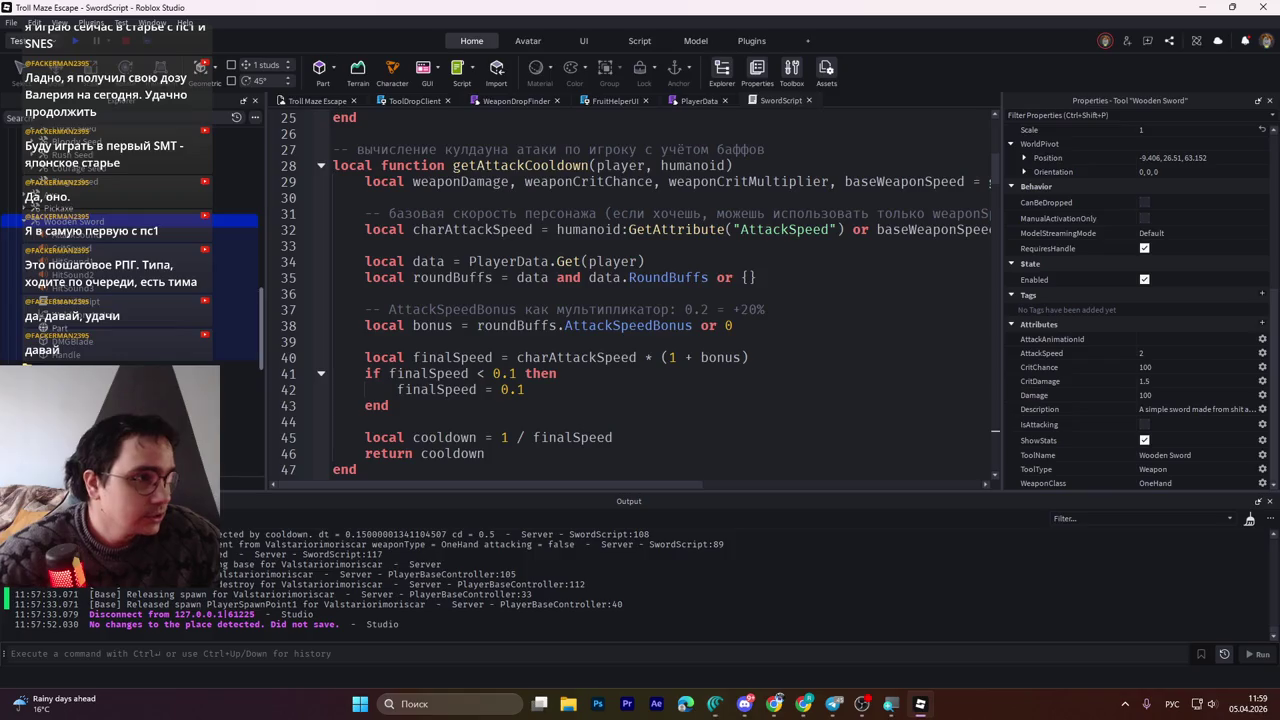
Switch from Roblox Studio to the browser showing the MidnightSumo Twitch stream
key("alt+Tab")
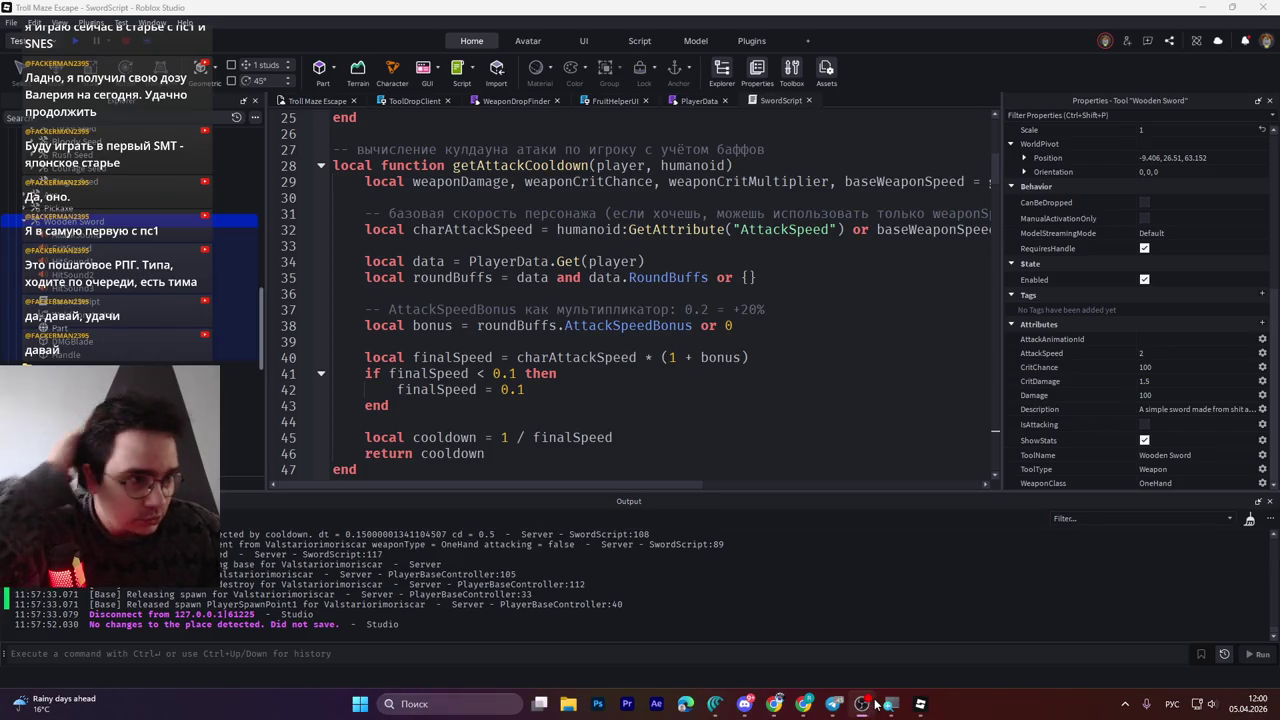
mouse_move(886, 704)
mouse_move(899, 666)
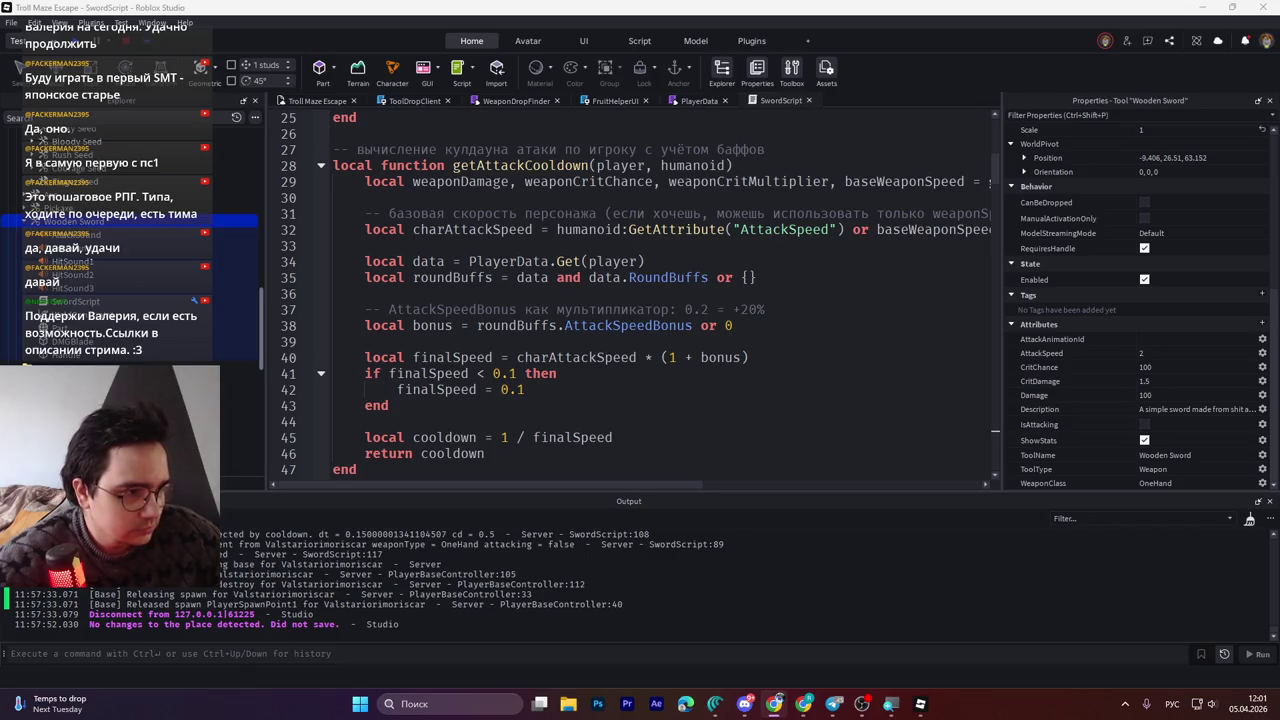
key("alt+Tab")
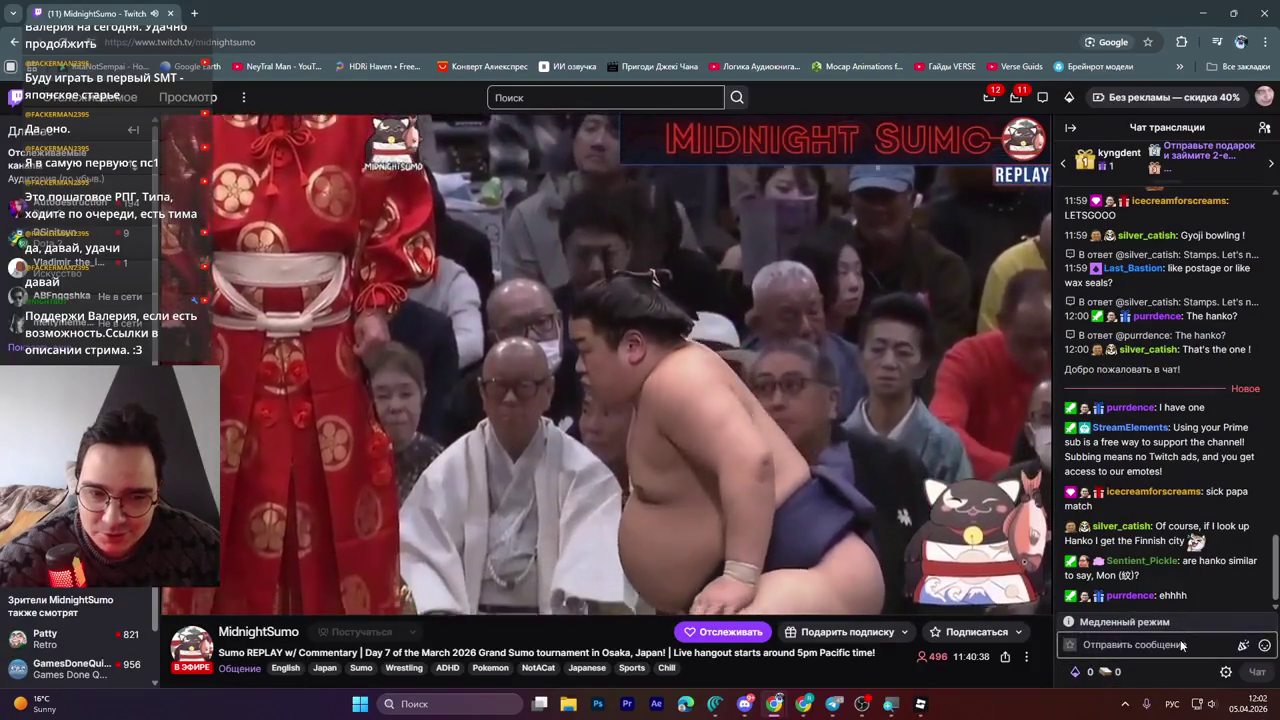
Accept the chat rules with 'Все ясно!' and focus the chat input
left_click(1181, 646)
left_click(1176, 643)
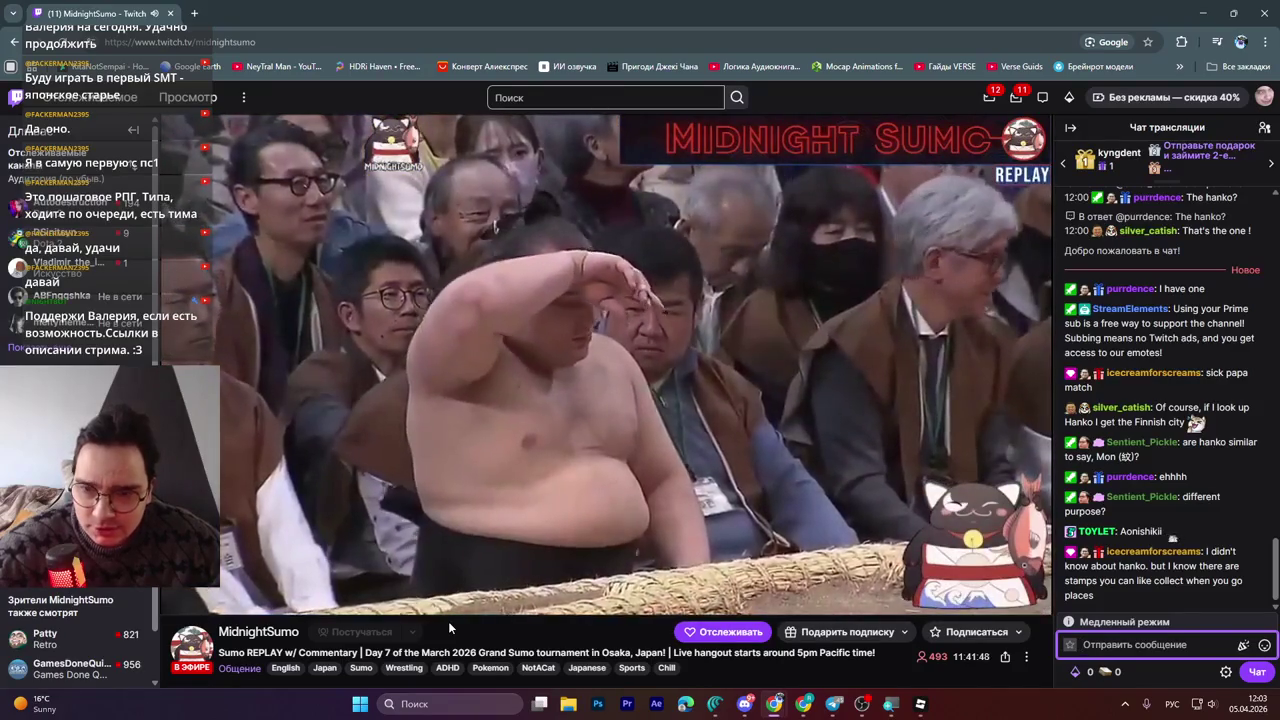
left_click(1082, 644)
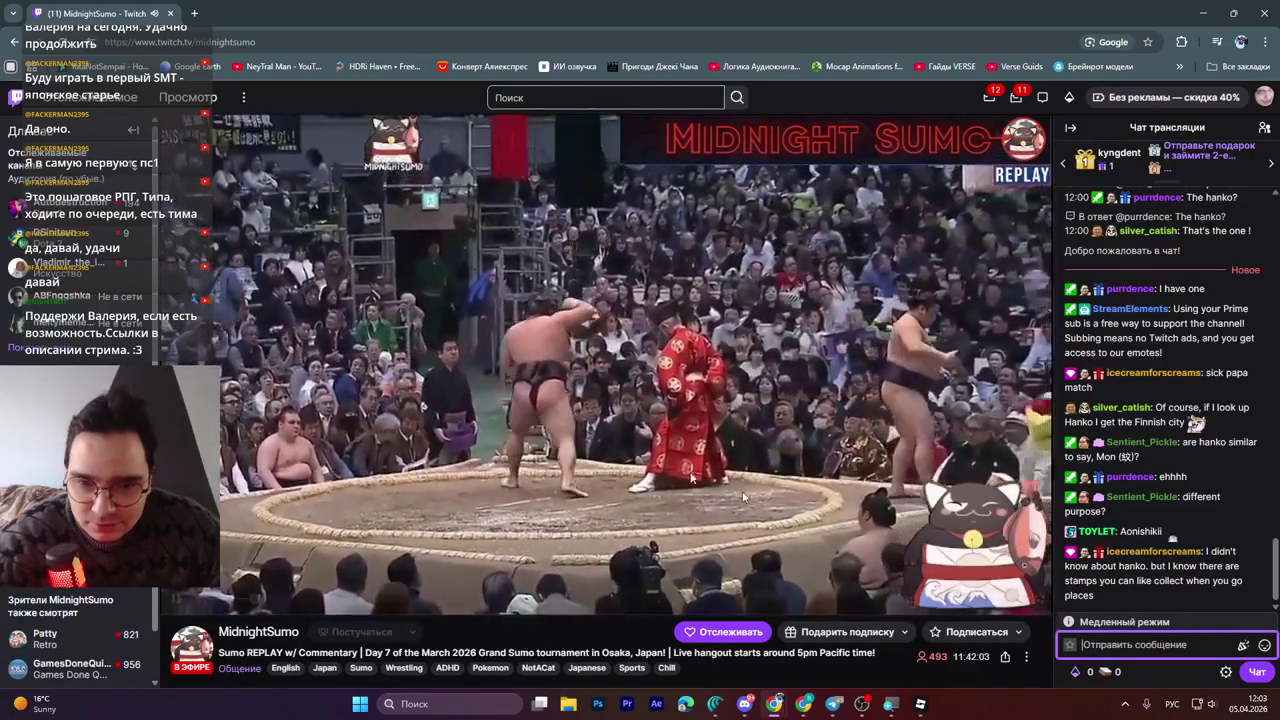
Pause the sumo replay and then resume it
mouse_move(981, 418)
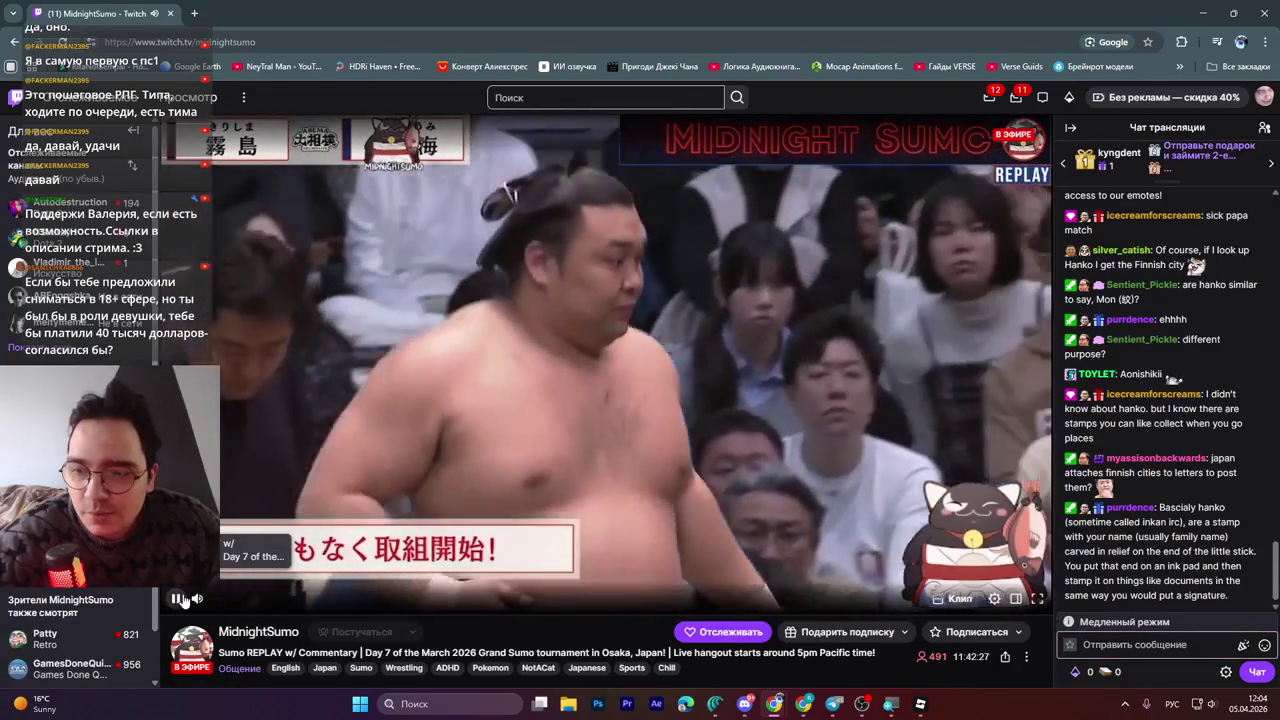
left_click(181, 600)
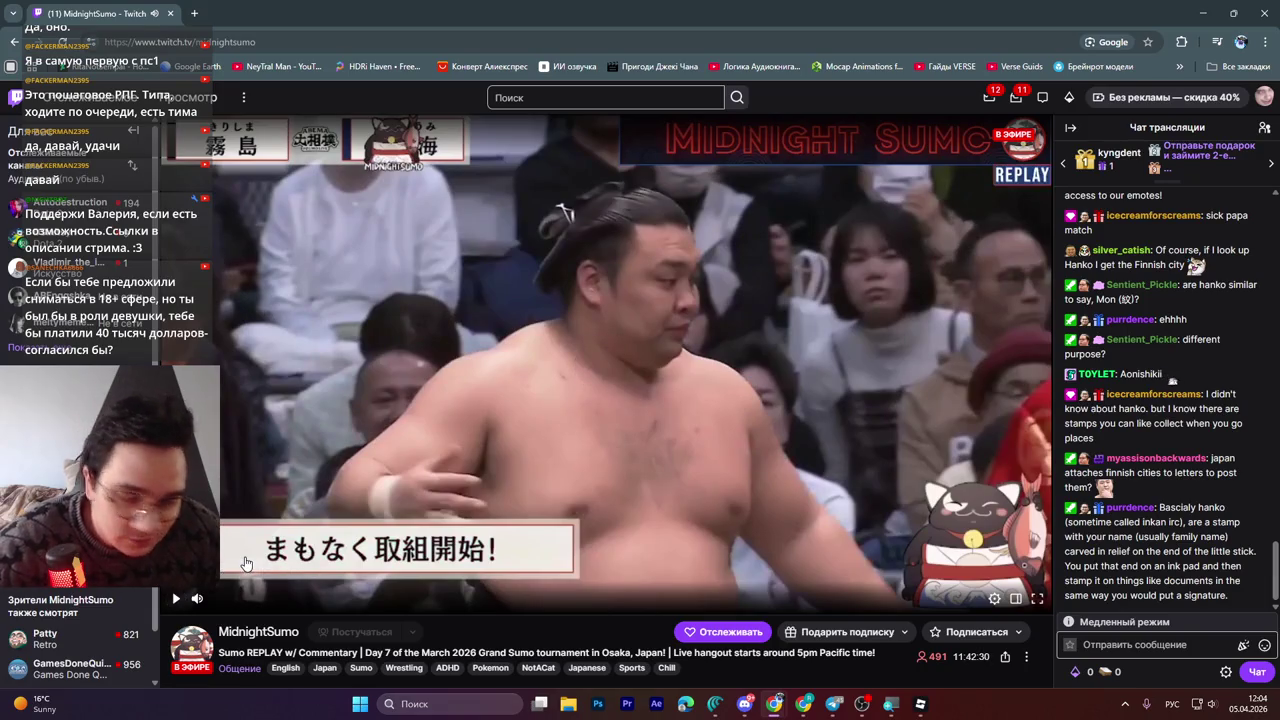
left_click(174, 600)
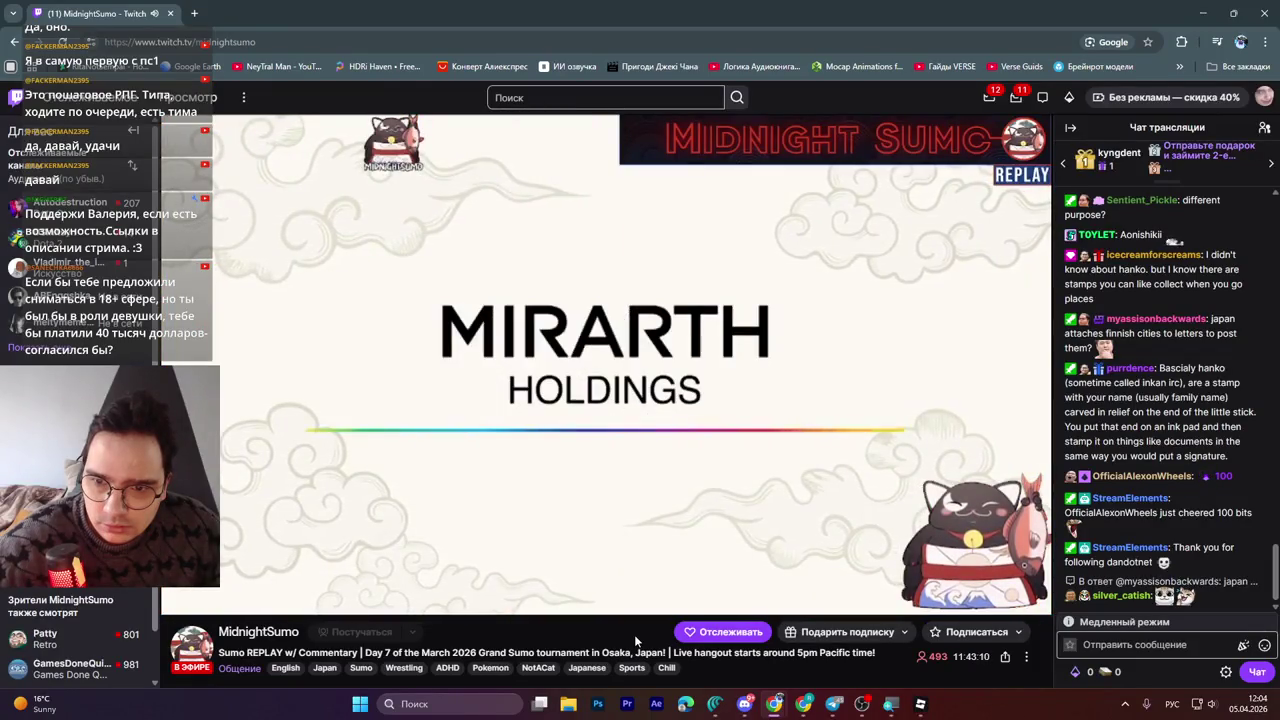
mouse_move(178, 598)
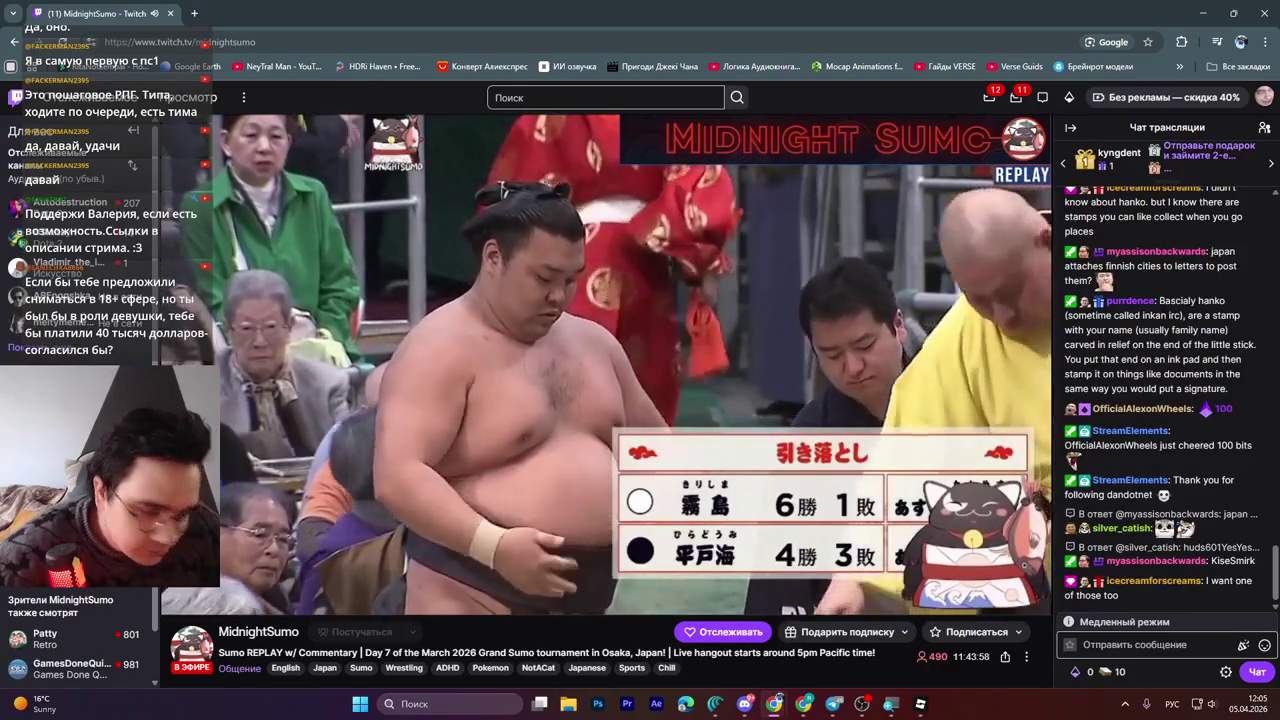
left_click(1133, 642)
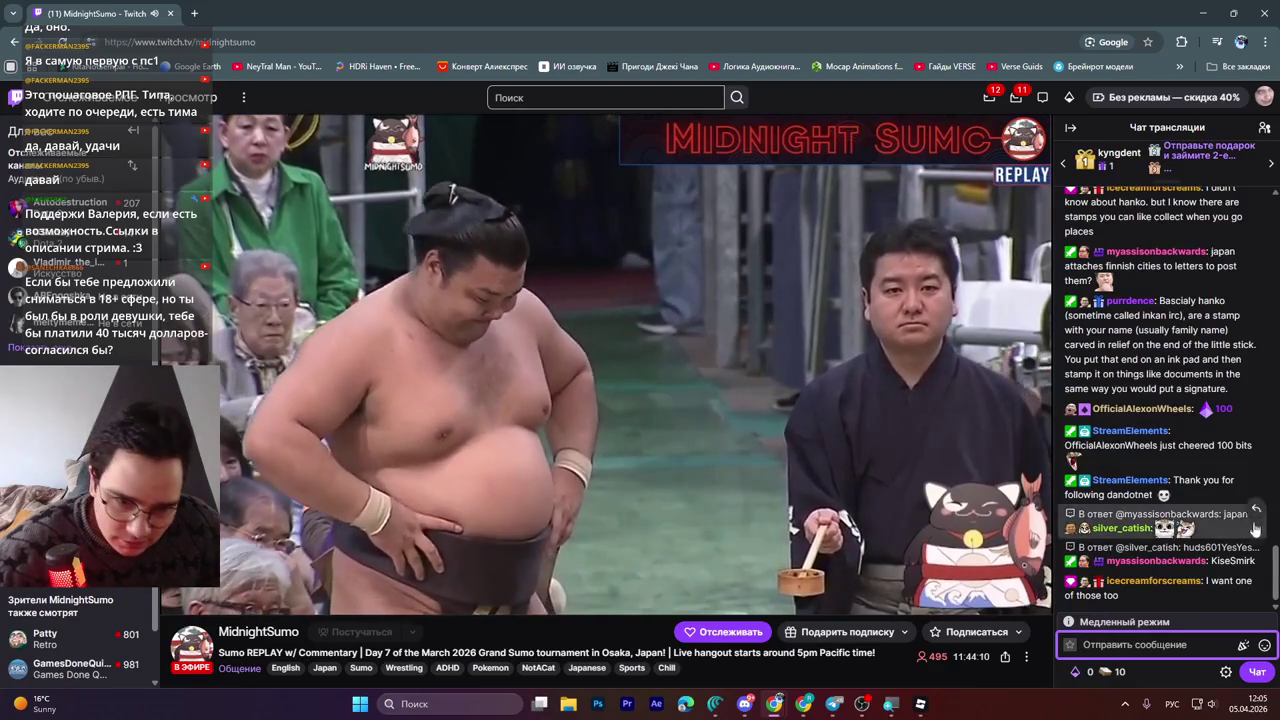
scroll(1271, 572, "up", 1)
scroll(1271, 572, "down", 2)
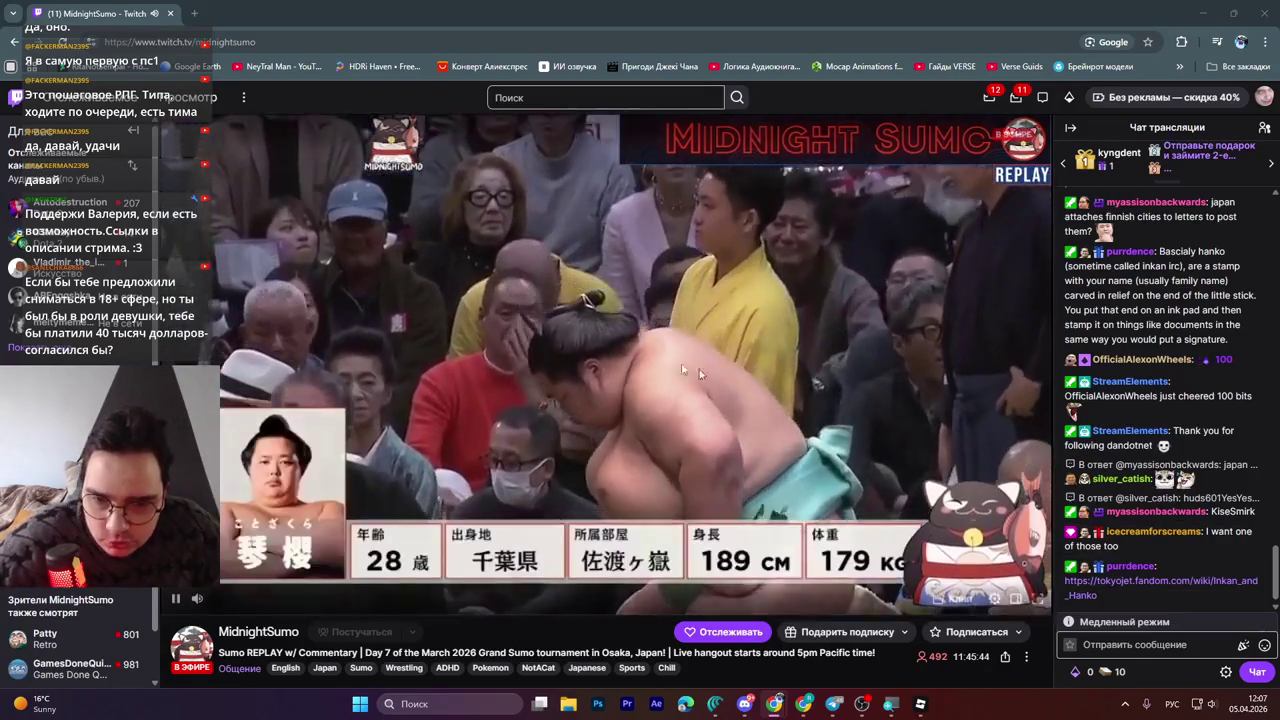
Focus the 'Отправить сообщение' chat input field on the MidnightSumo stream
mouse_move(730, 575)
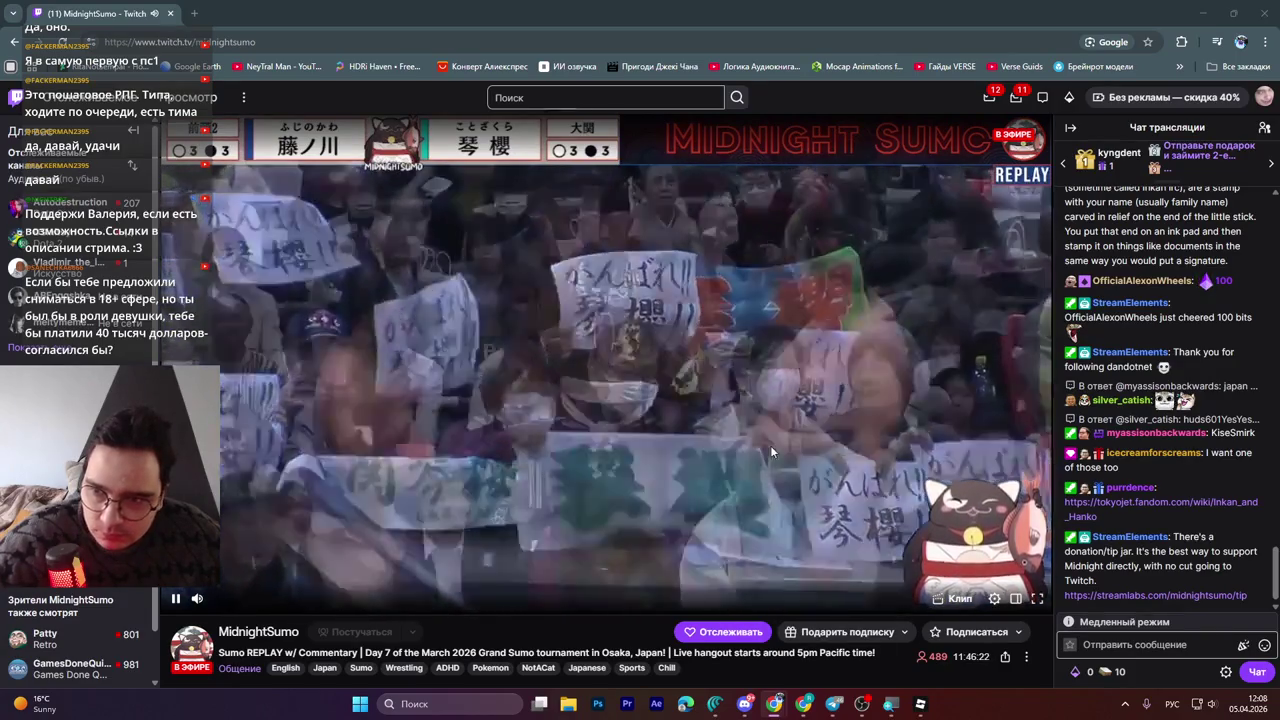
left_click(1150, 644)
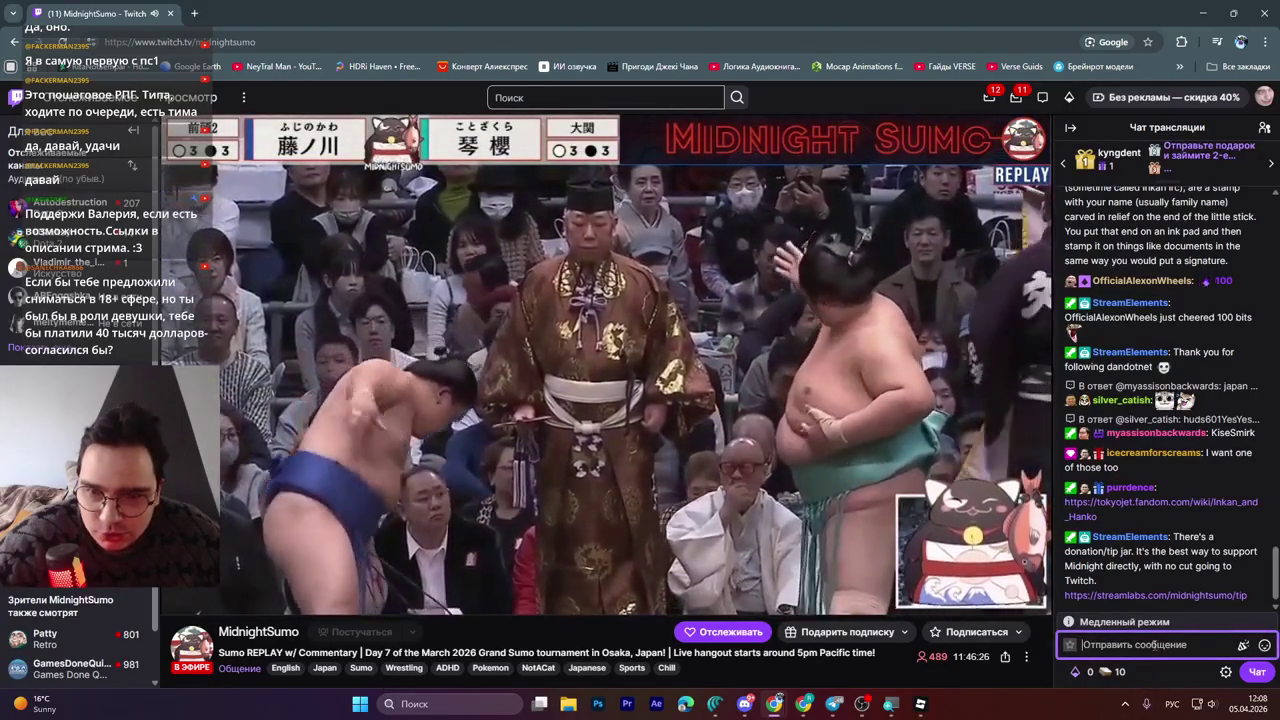
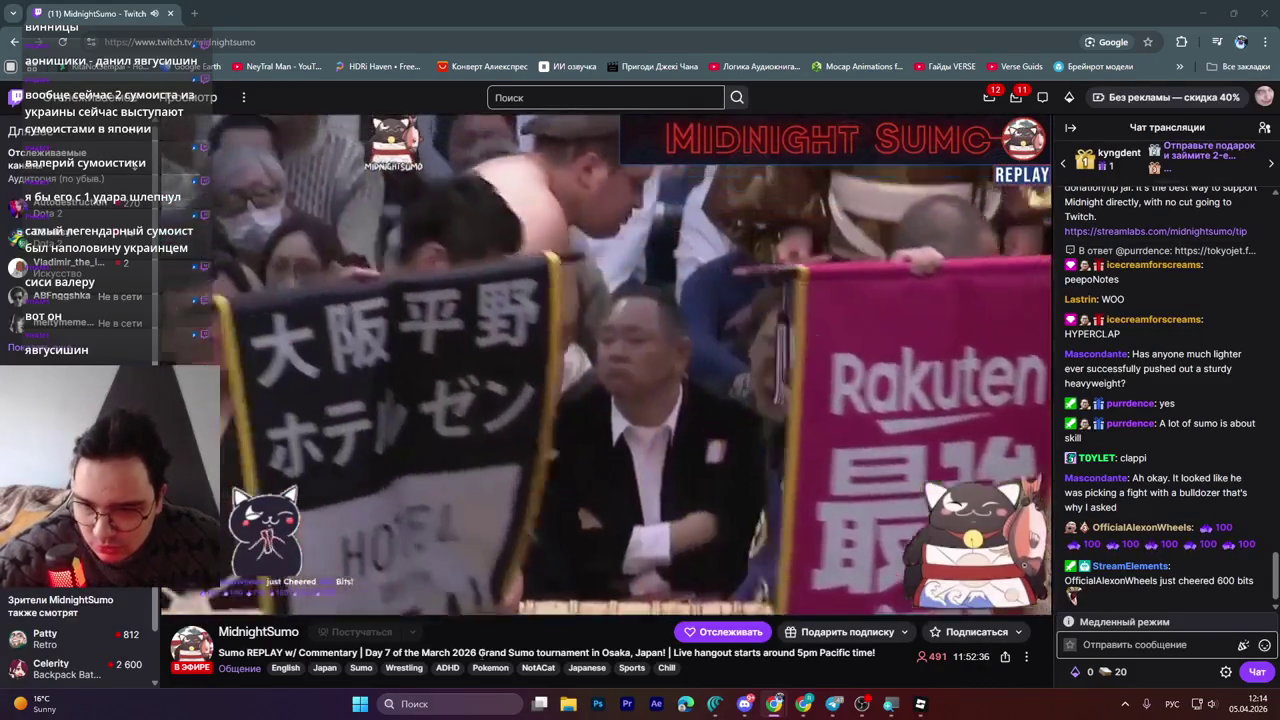
Put the MidnightSumo Osaka sumo replay into fullscreen
left_click_drag(479, 653, 600, 653)
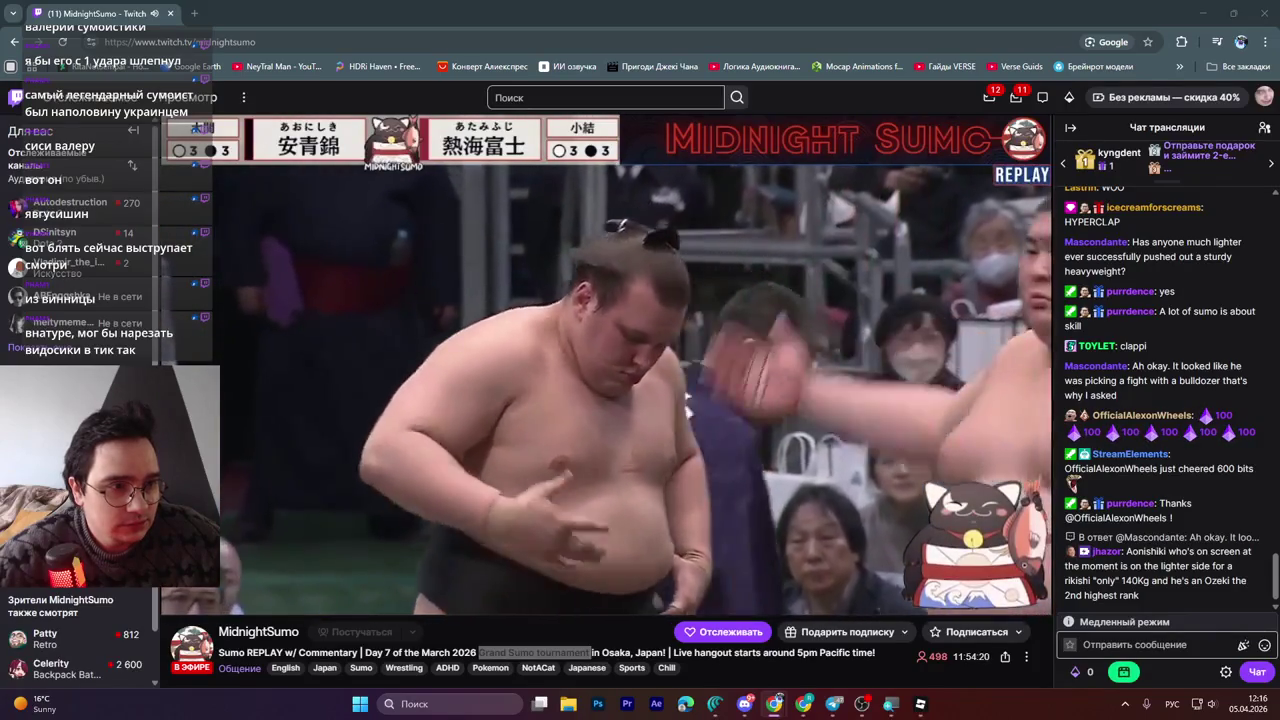
key("f")
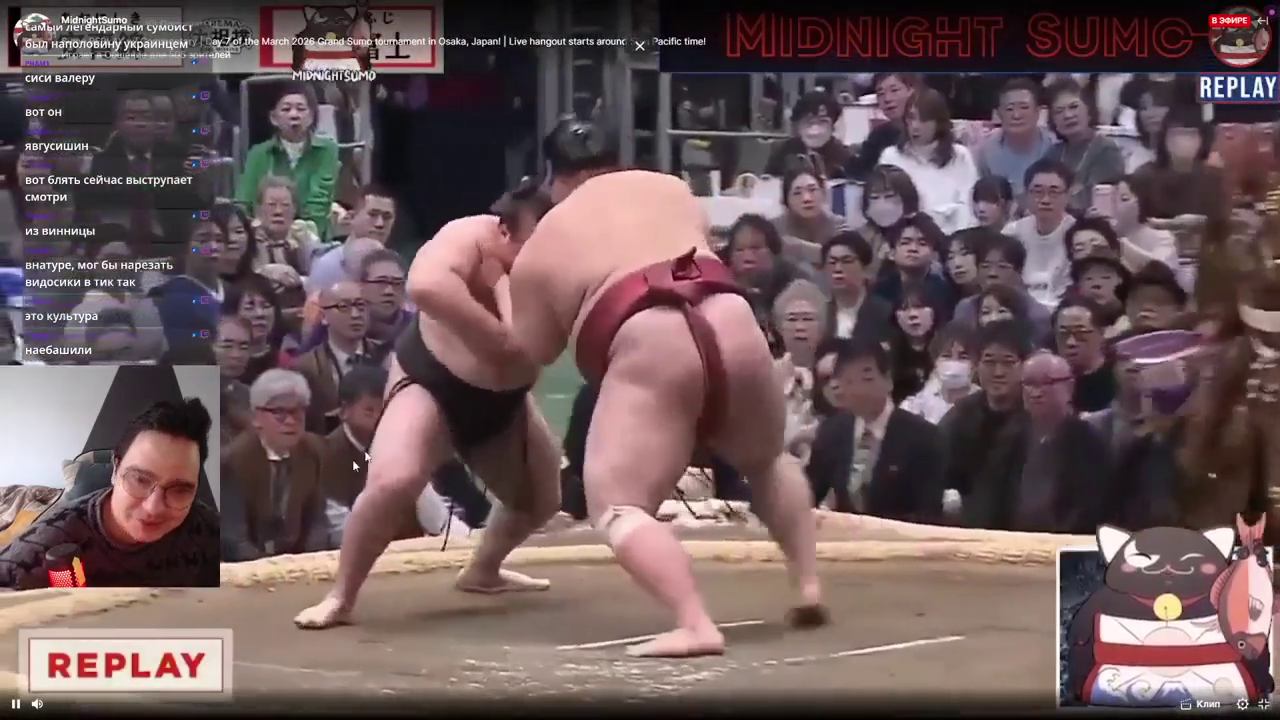
Exit fullscreen on the sumo stream, scroll the page slightly, and return to Roblox Studio
key("Escape")
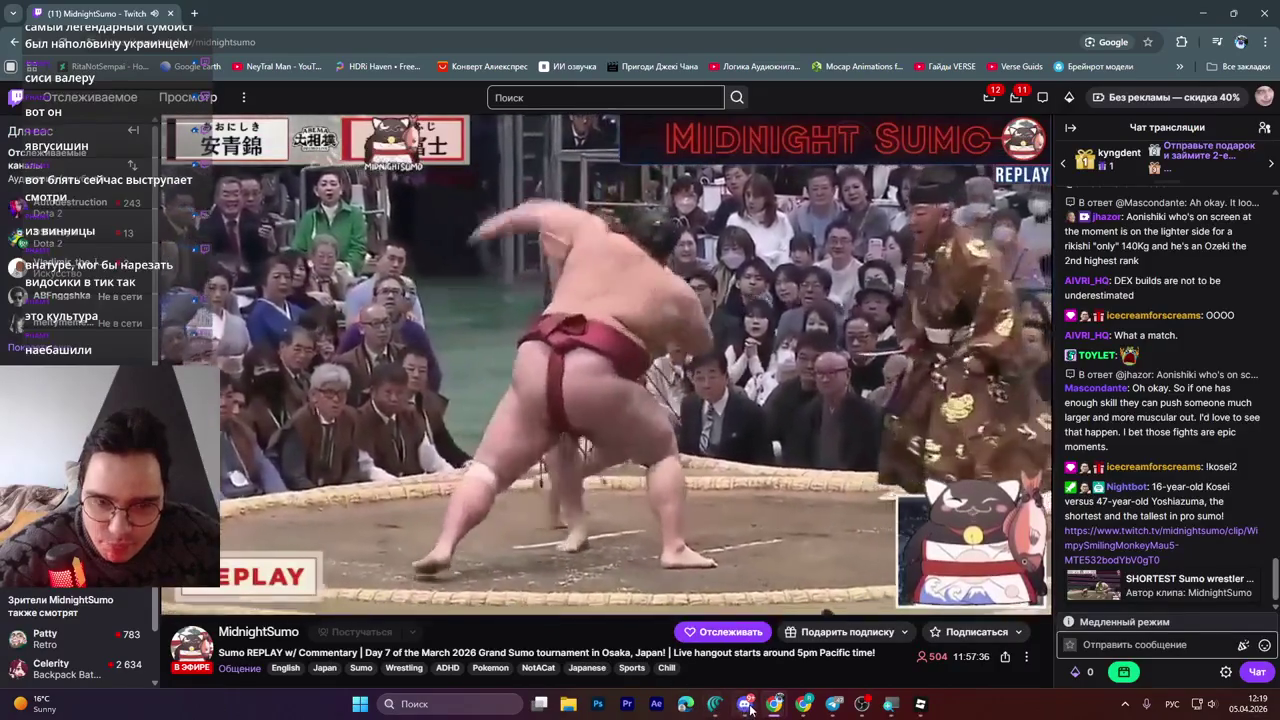
mouse_move(746, 706)
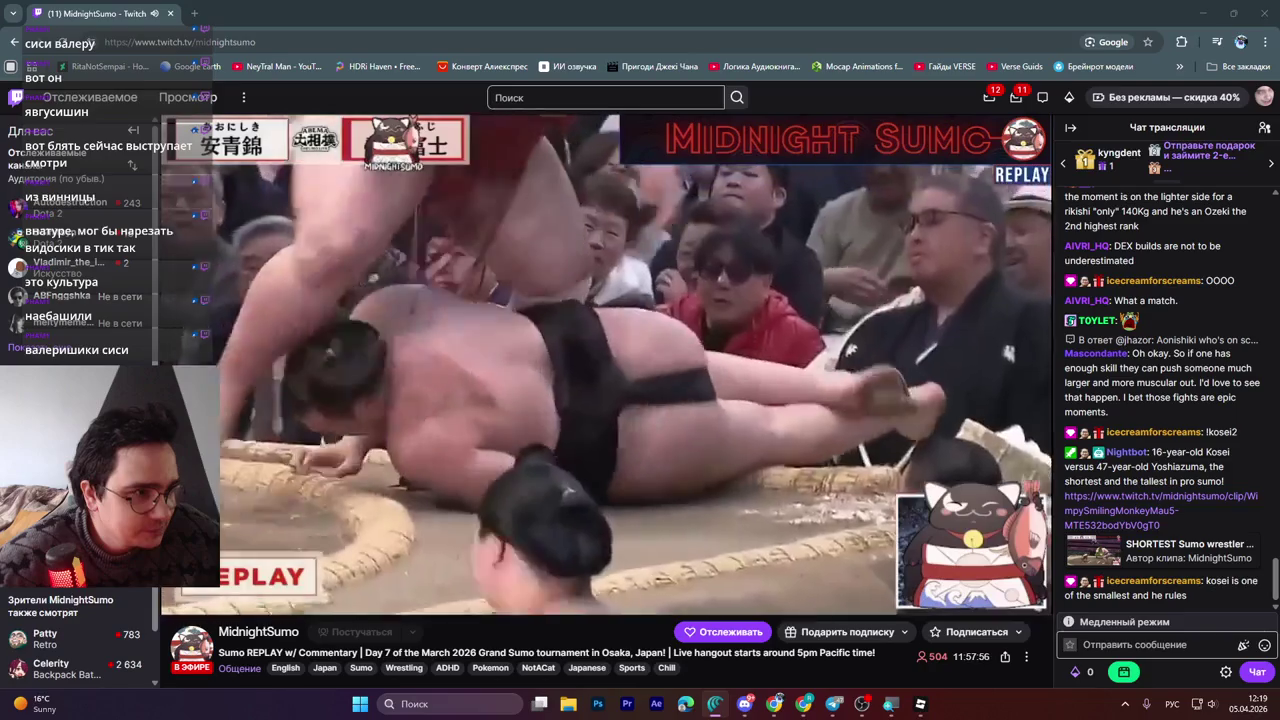
scroll(745, 633, "down", 1)
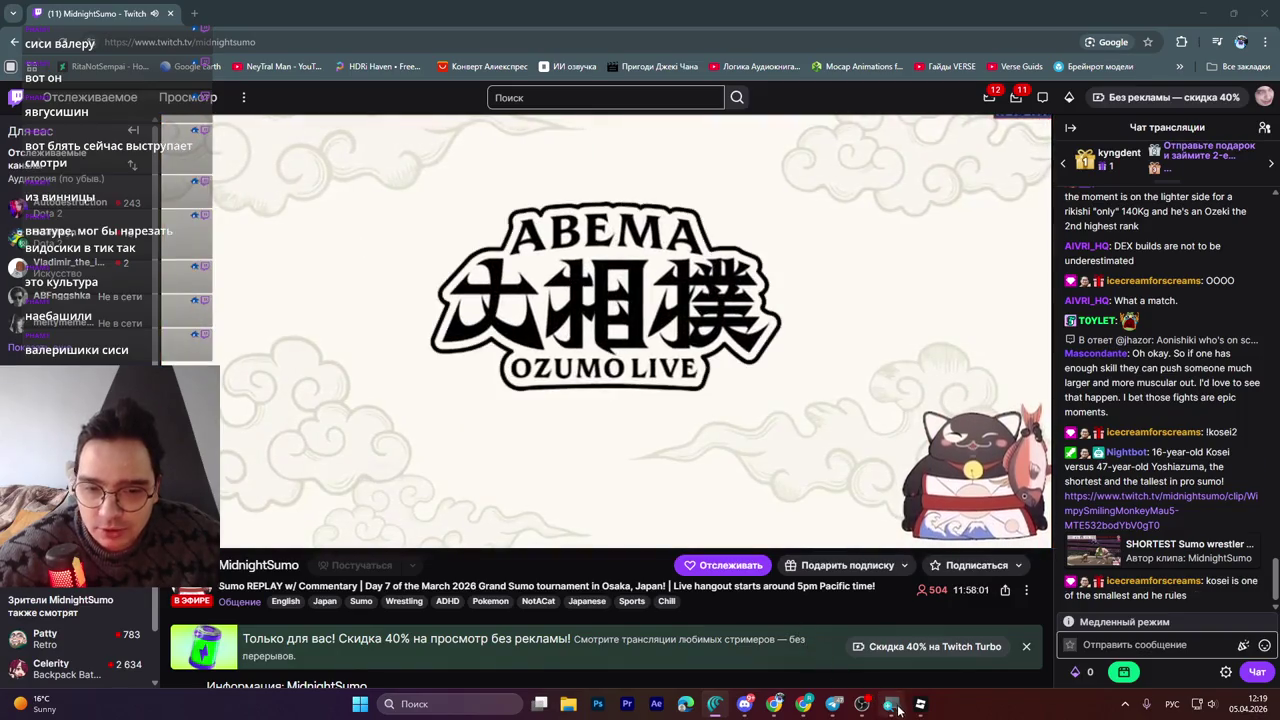
mouse_move(862, 713)
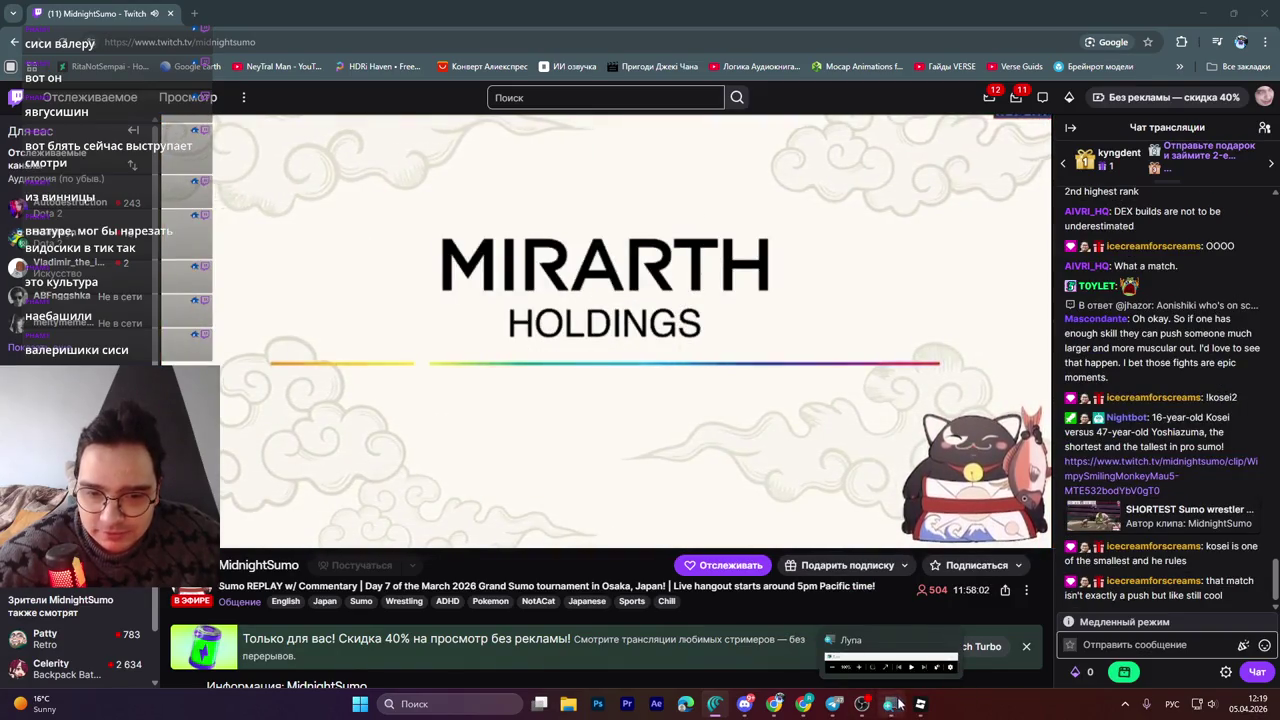
left_click(920, 705)
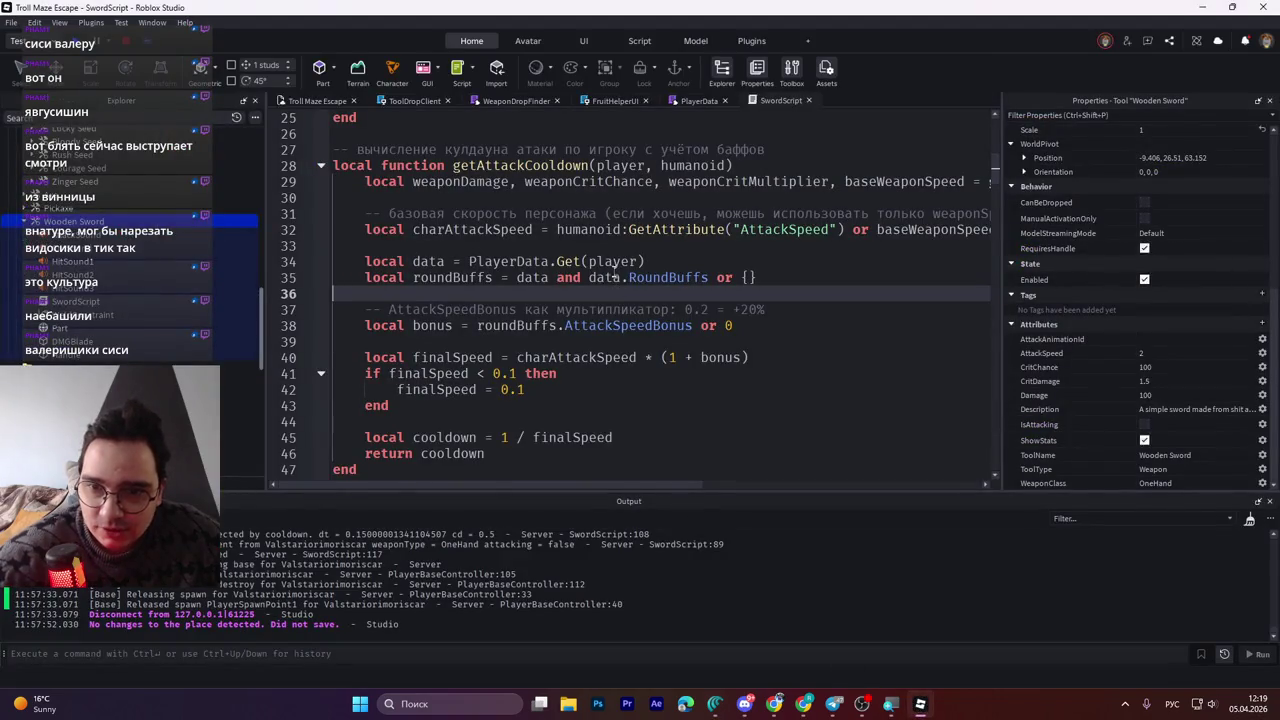
Jump to the end of SwordScript and start a Play test of Troll Maze Escape
key("ctrl+End")
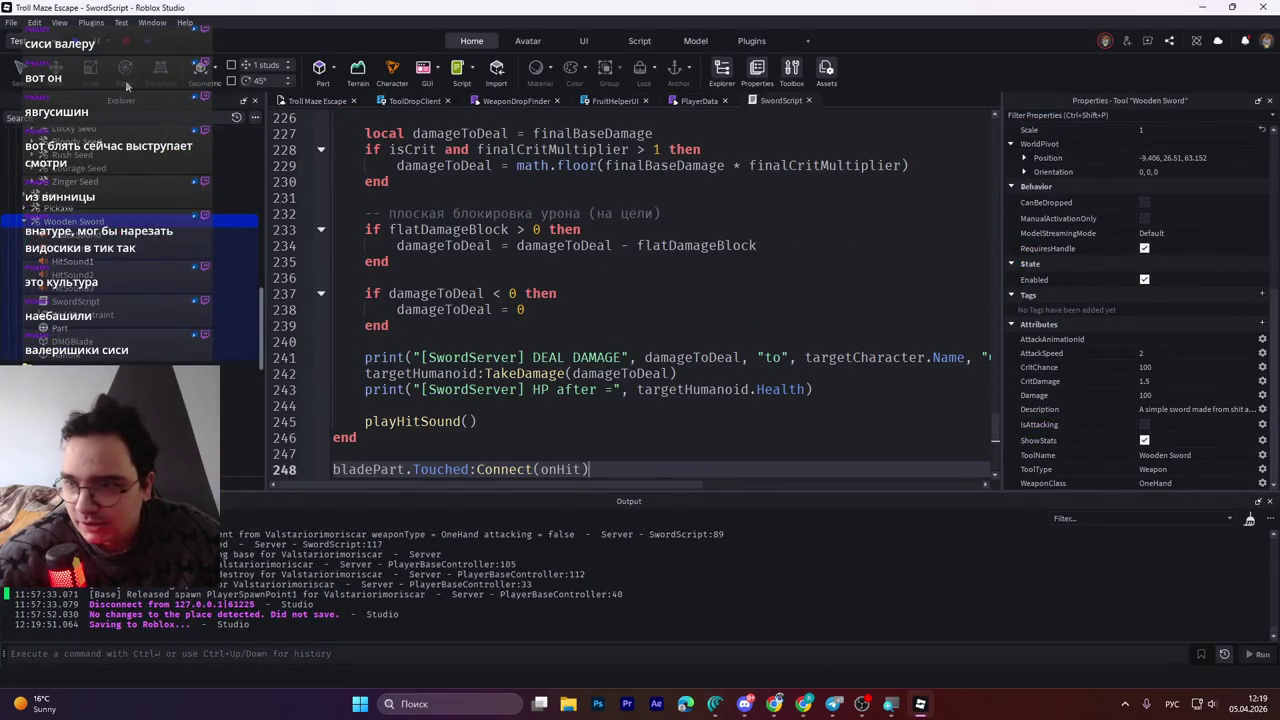
key("F5")
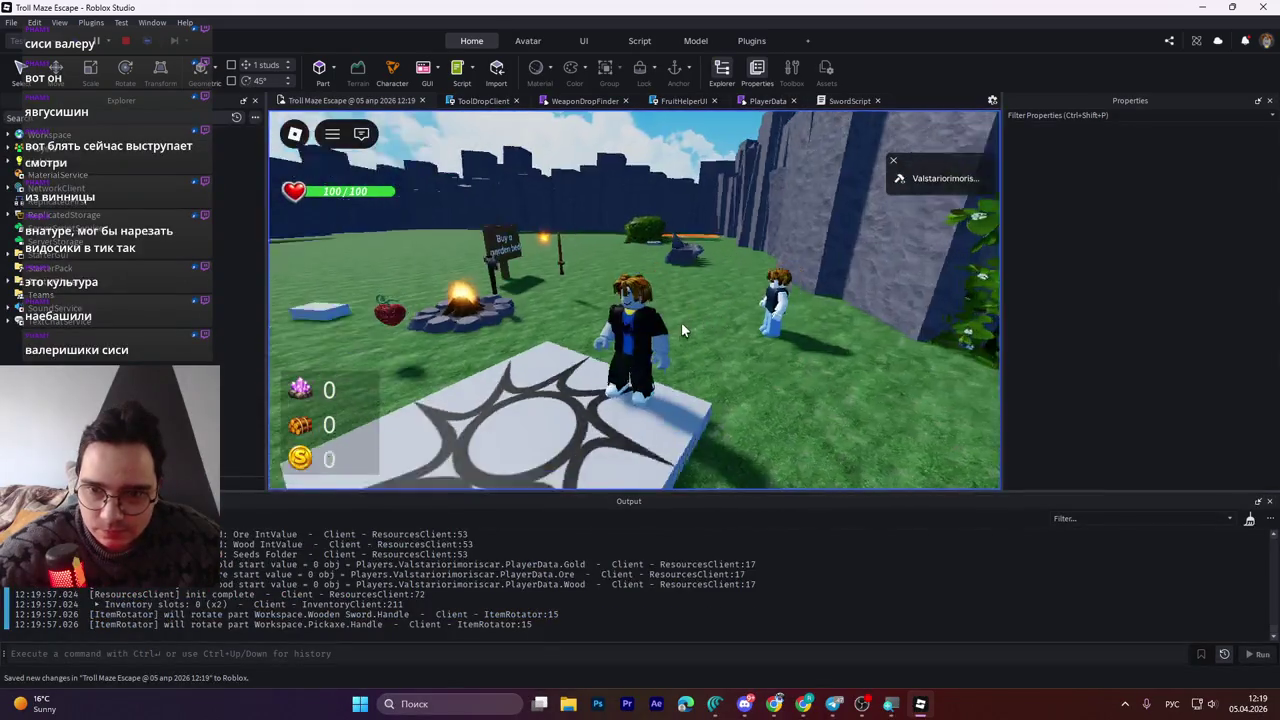
Pick up the Wooden Sword and swing it rapidly to test attack cooldown and rejection
key("w")
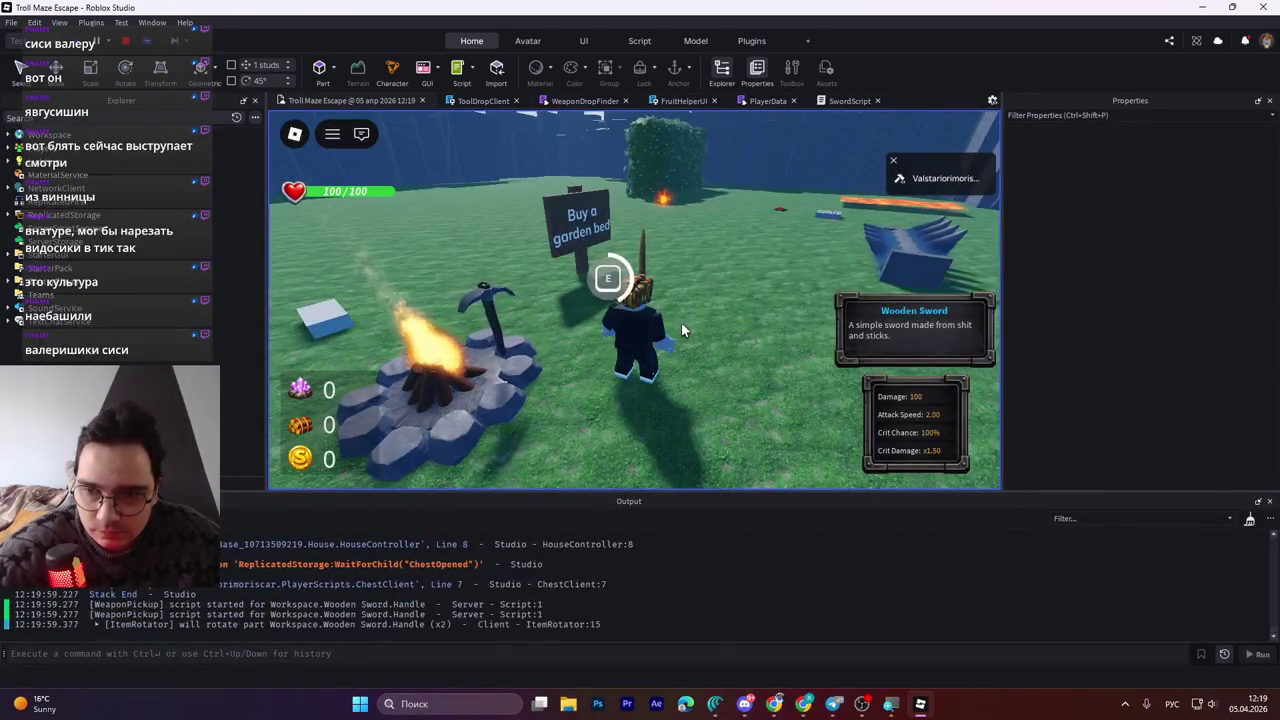
key("d")
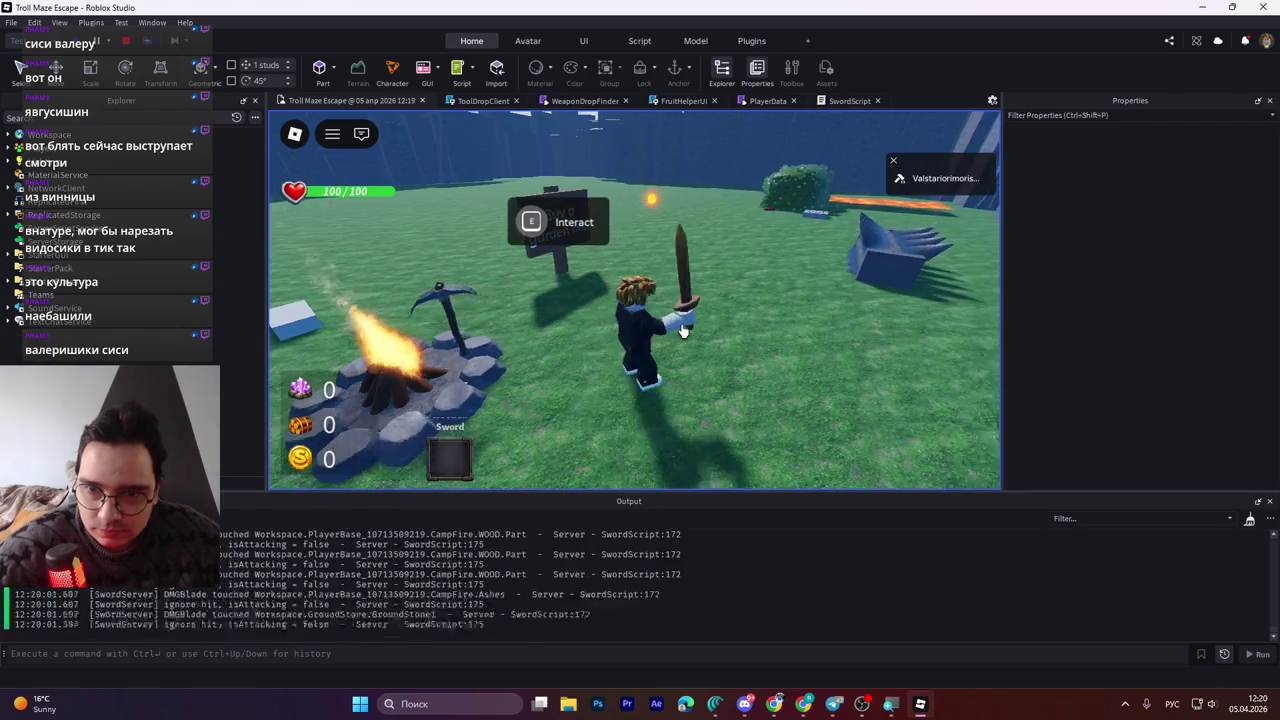
left_click(681, 331)
left_click(681, 331)
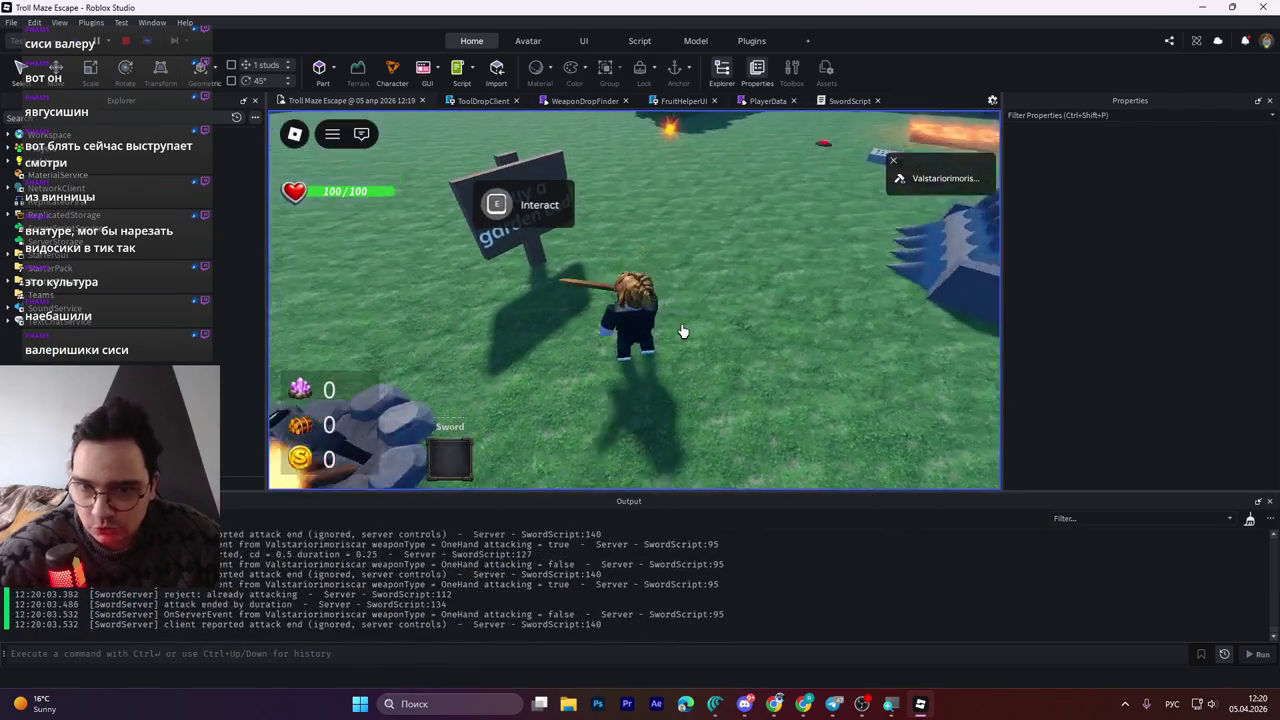
left_click(681, 331)
left_click(725, 365)
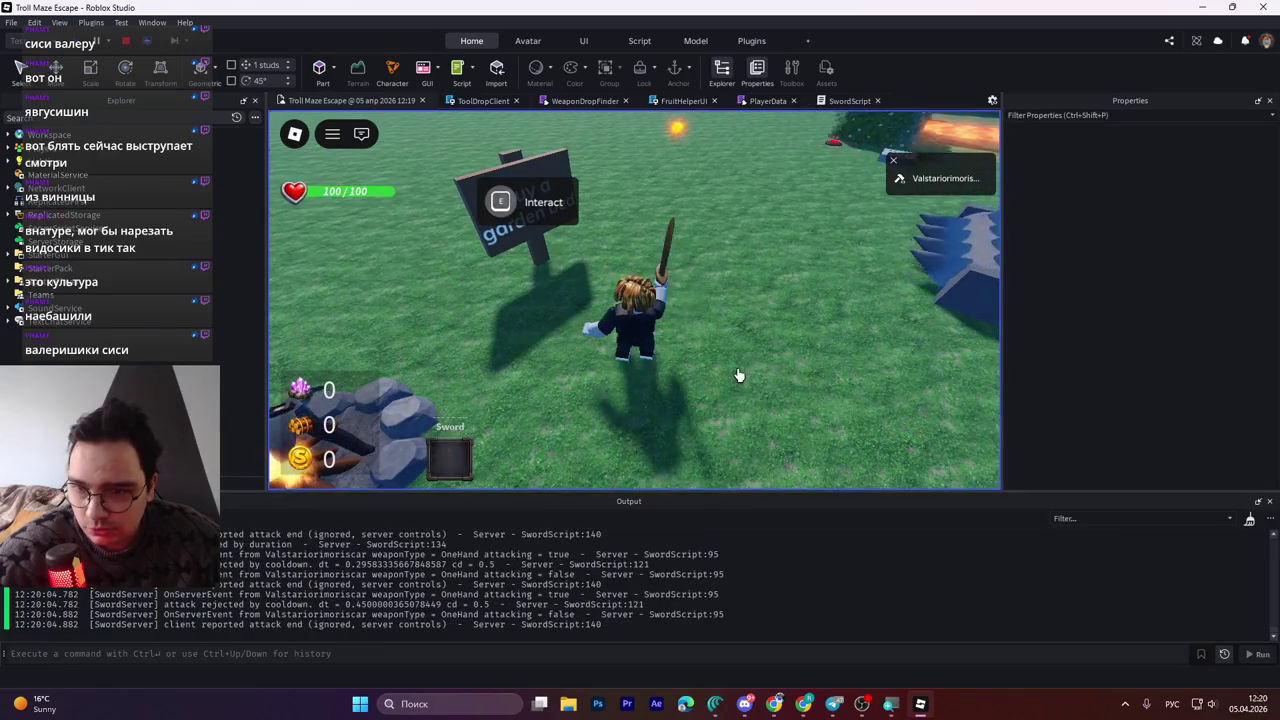
left_click(737, 375)
left_click(757, 376)
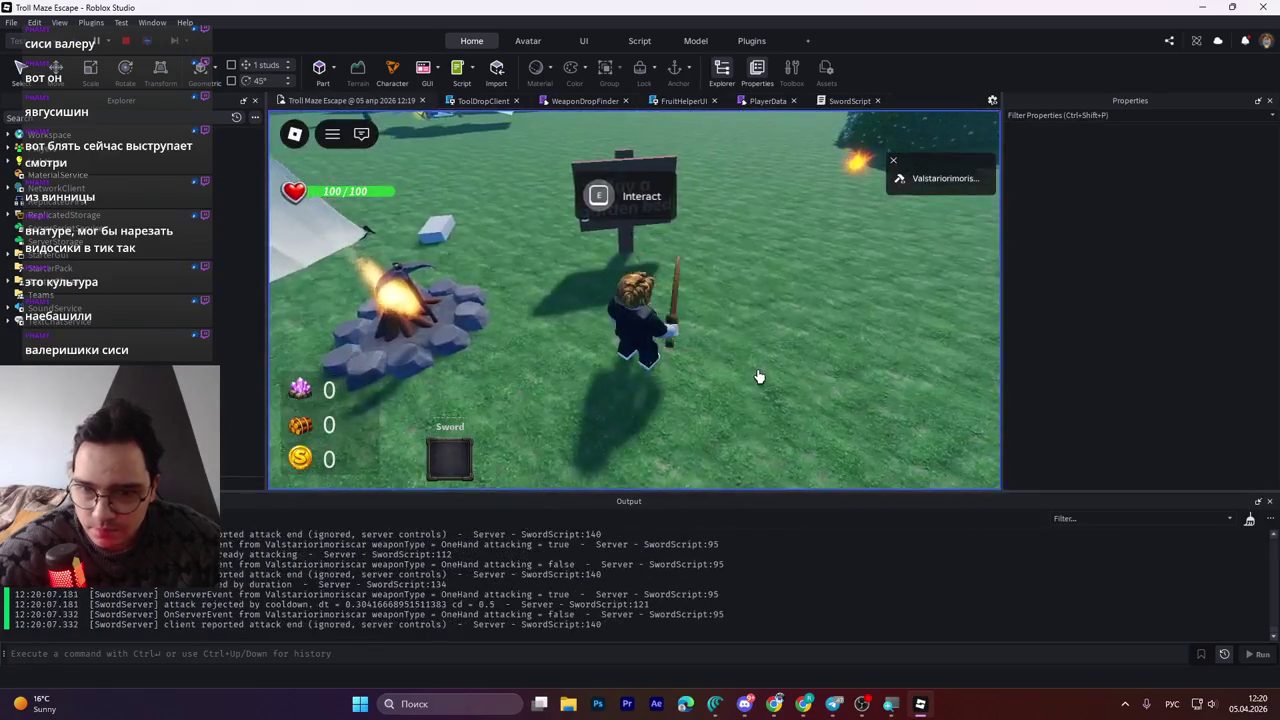
left_click(759, 375)
left_click(724, 370)
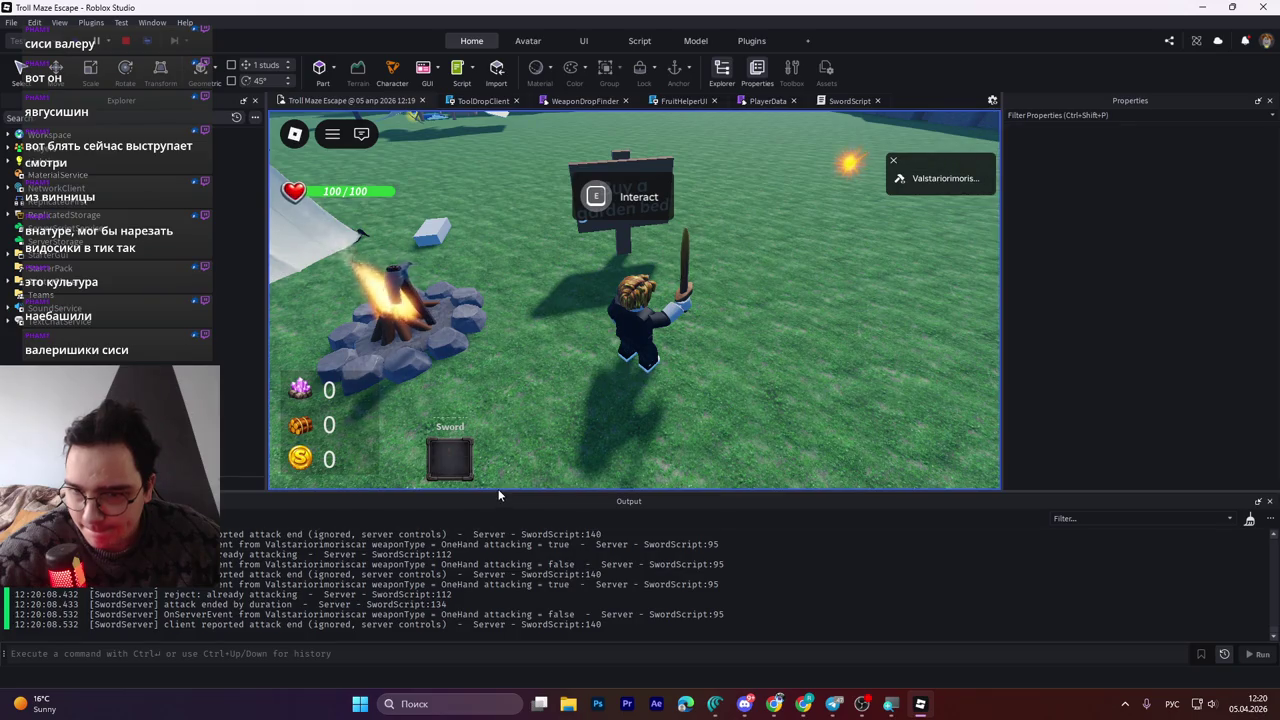
Enlarge the Output panel to review the SwordServer logs, return to SwordScript, and minimize Studio
left_click_drag(497, 491, 498, 365)
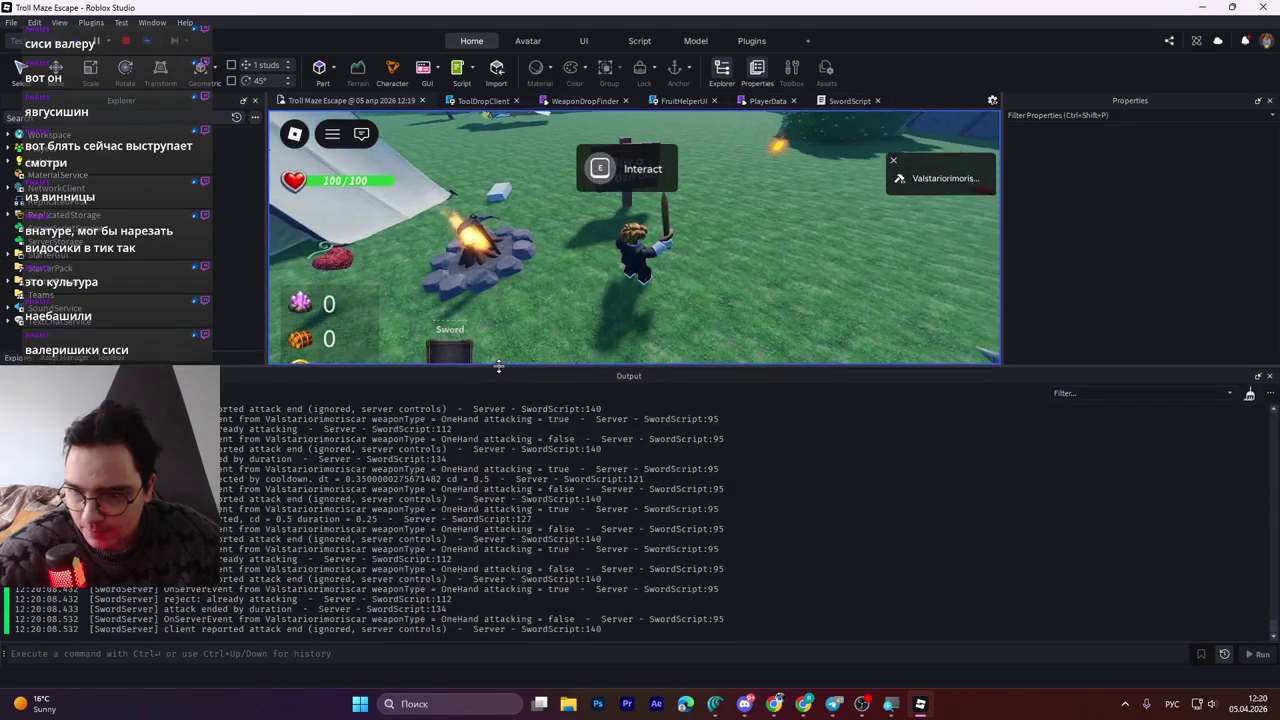
left_click_drag(630, 633, 400, 424)
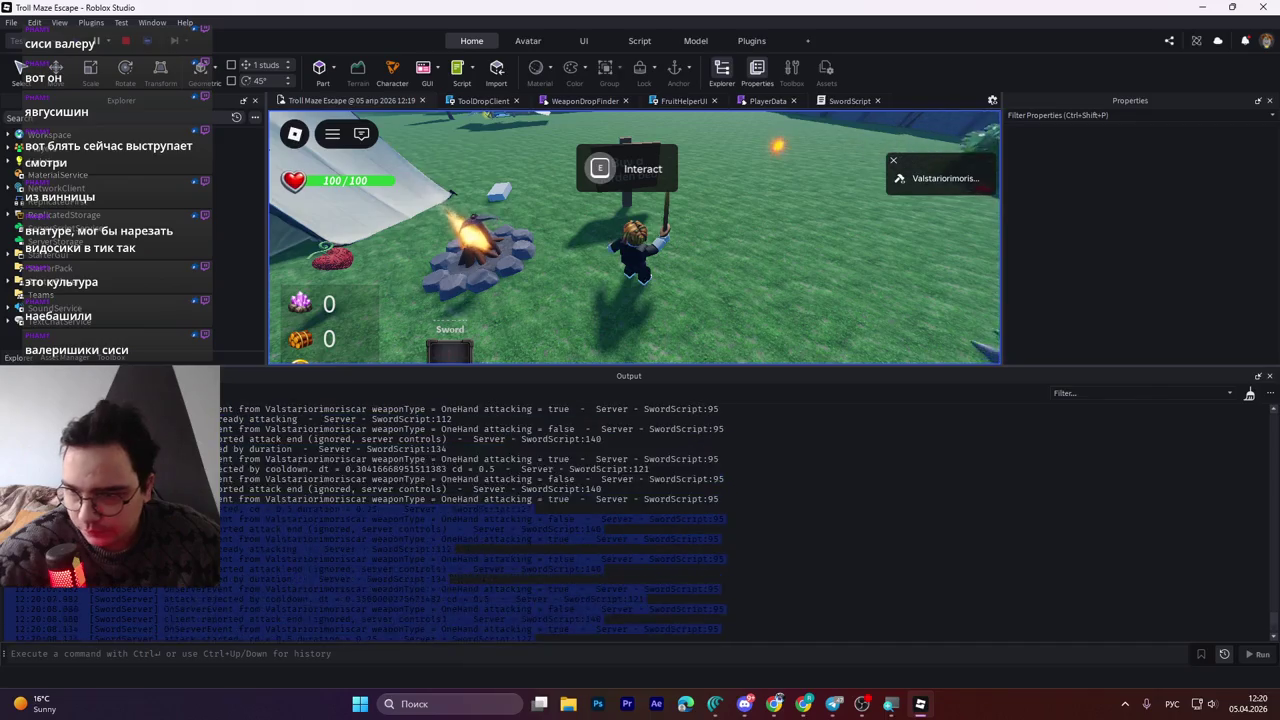
scroll(400, 424, "up", 1)
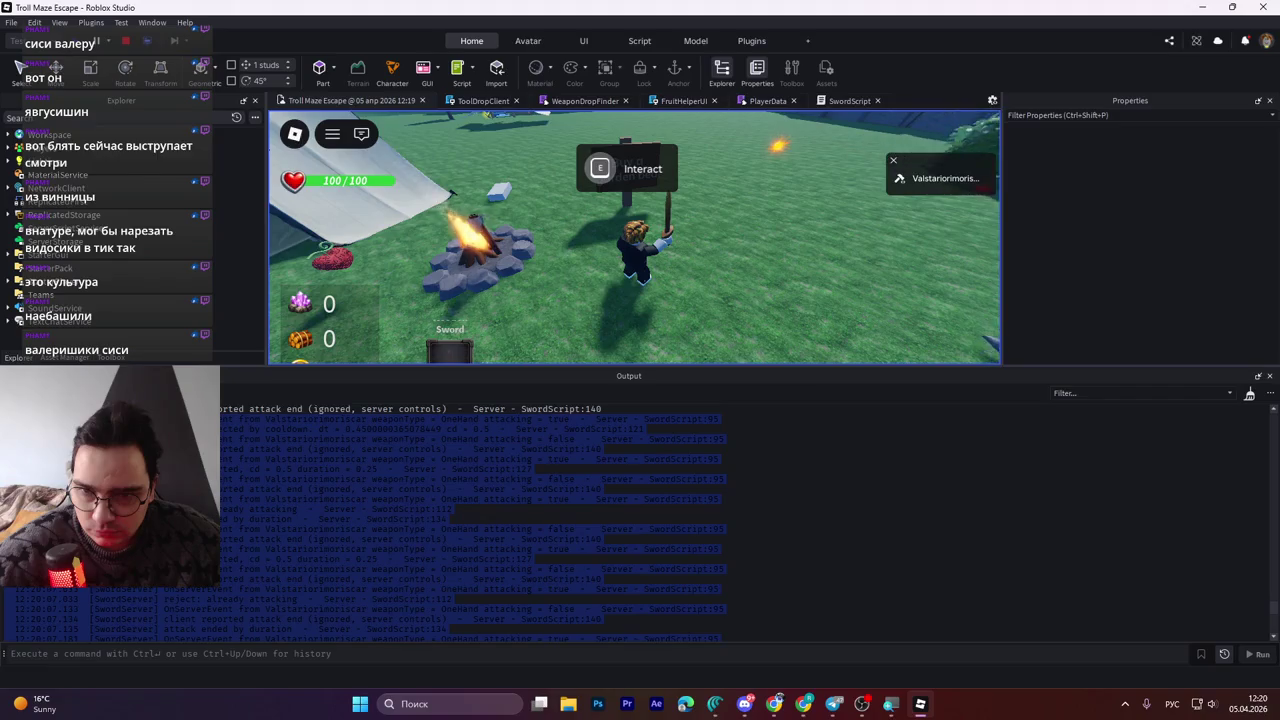
mouse_move(612, 366)
left_mouse_down()
mouse_move(540, 520)
mouse_move(470, 428)
mouse_move(548, 497)
left_mouse_up()
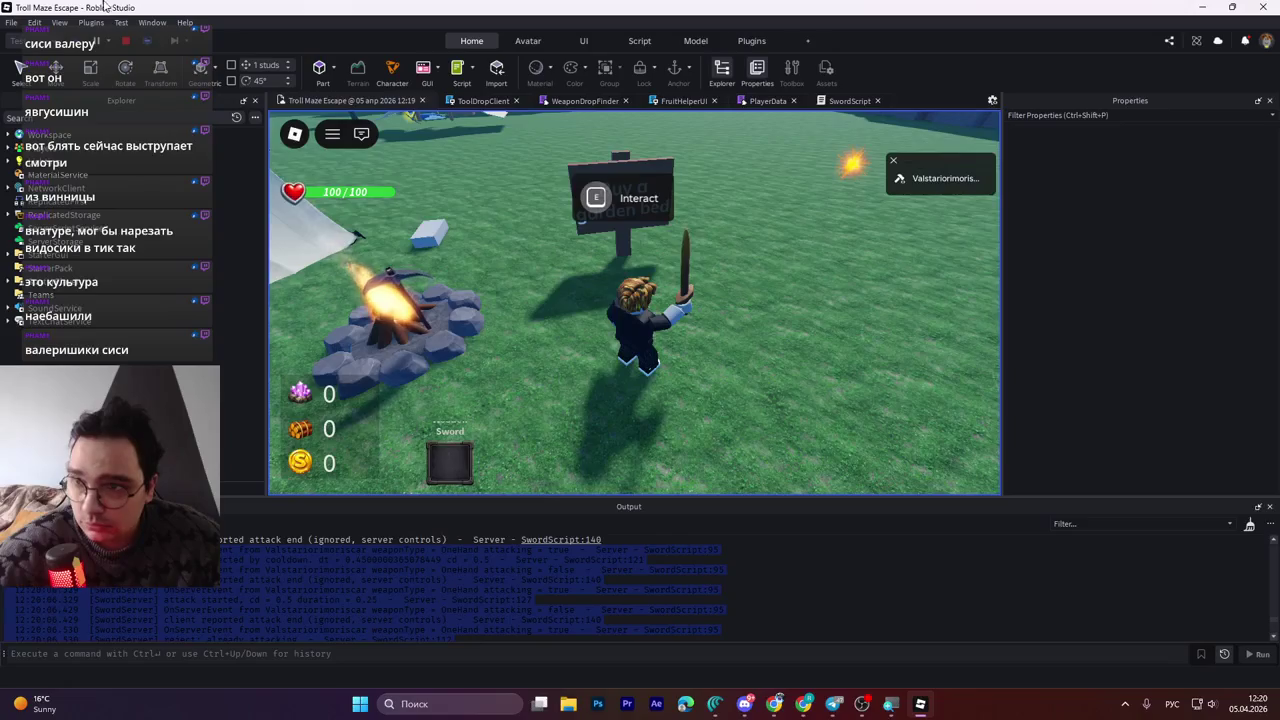
key("ctrl+Tab")
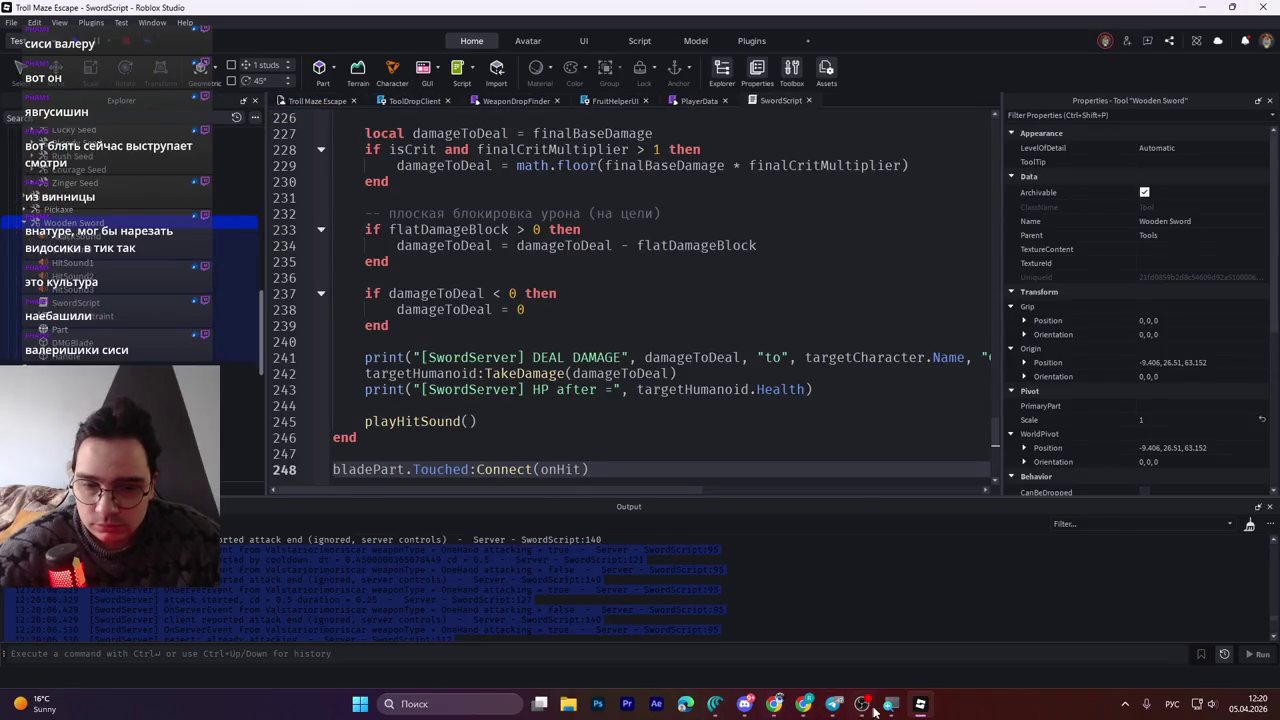
left_click(920, 706)
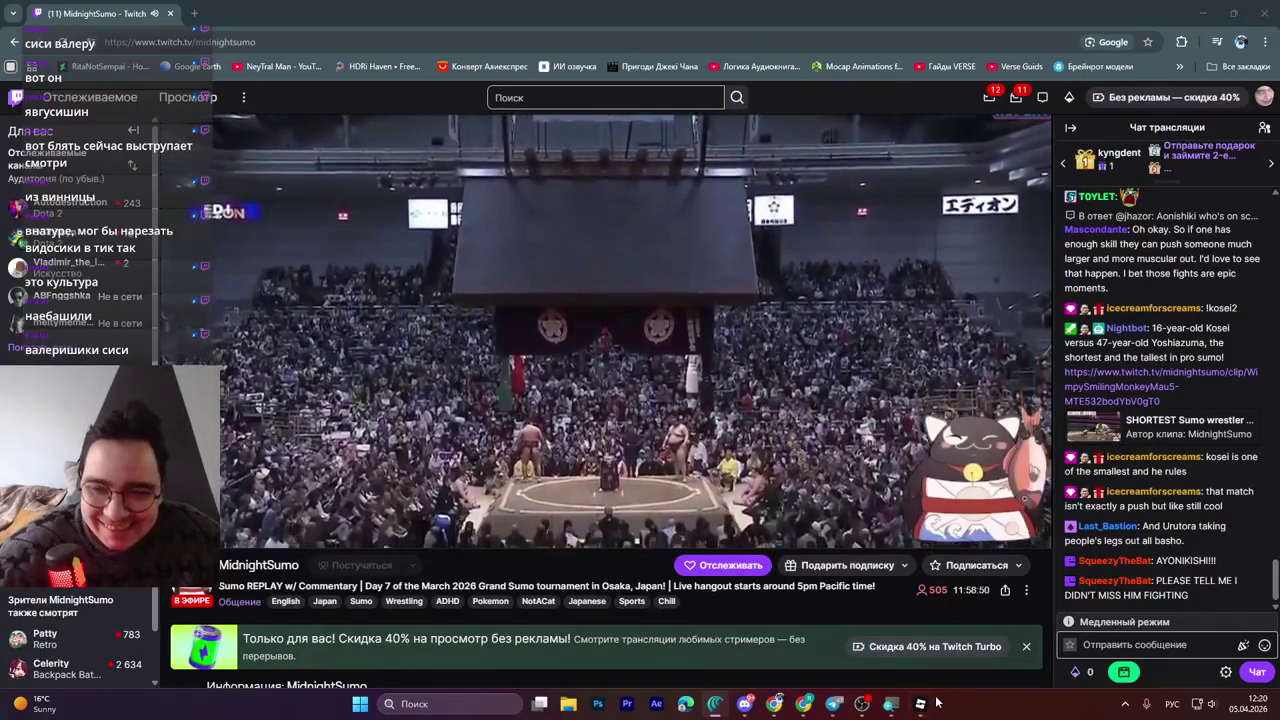
Briefly show the Studio sword script, hide it again, and click into the Twitch chat box
mouse_move(937, 703)
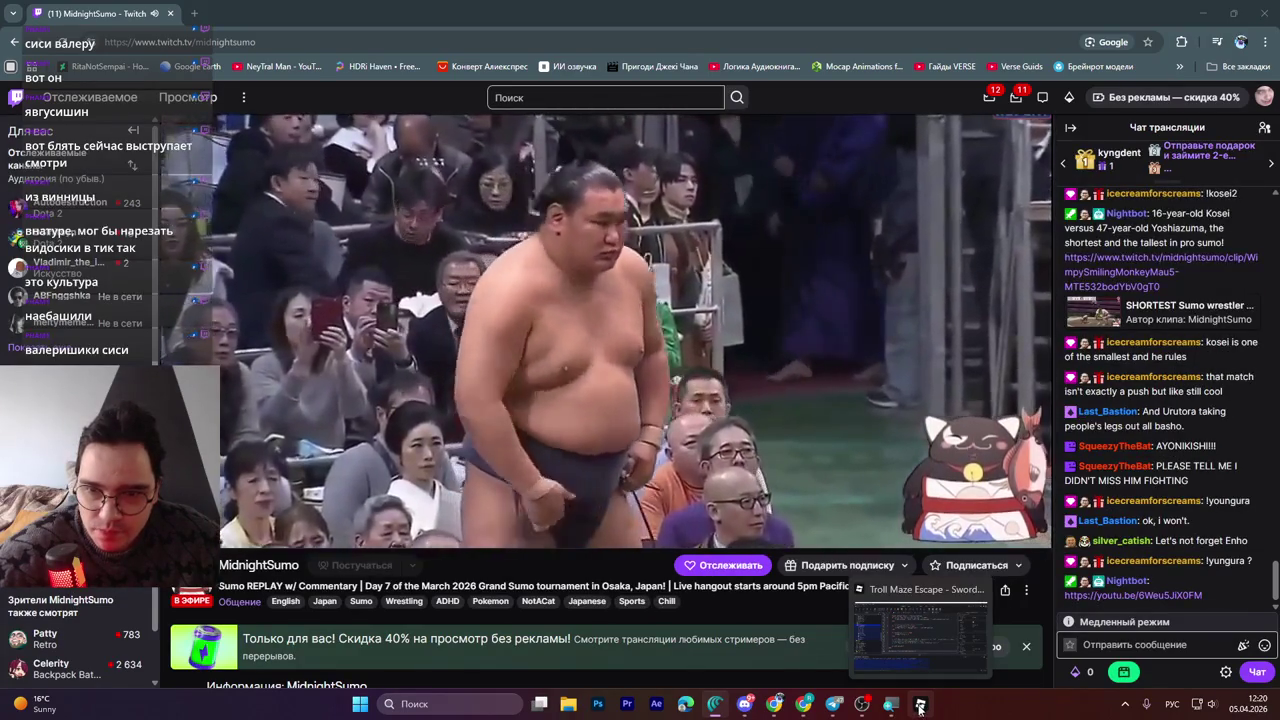
left_click(919, 707)
left_click(919, 707)
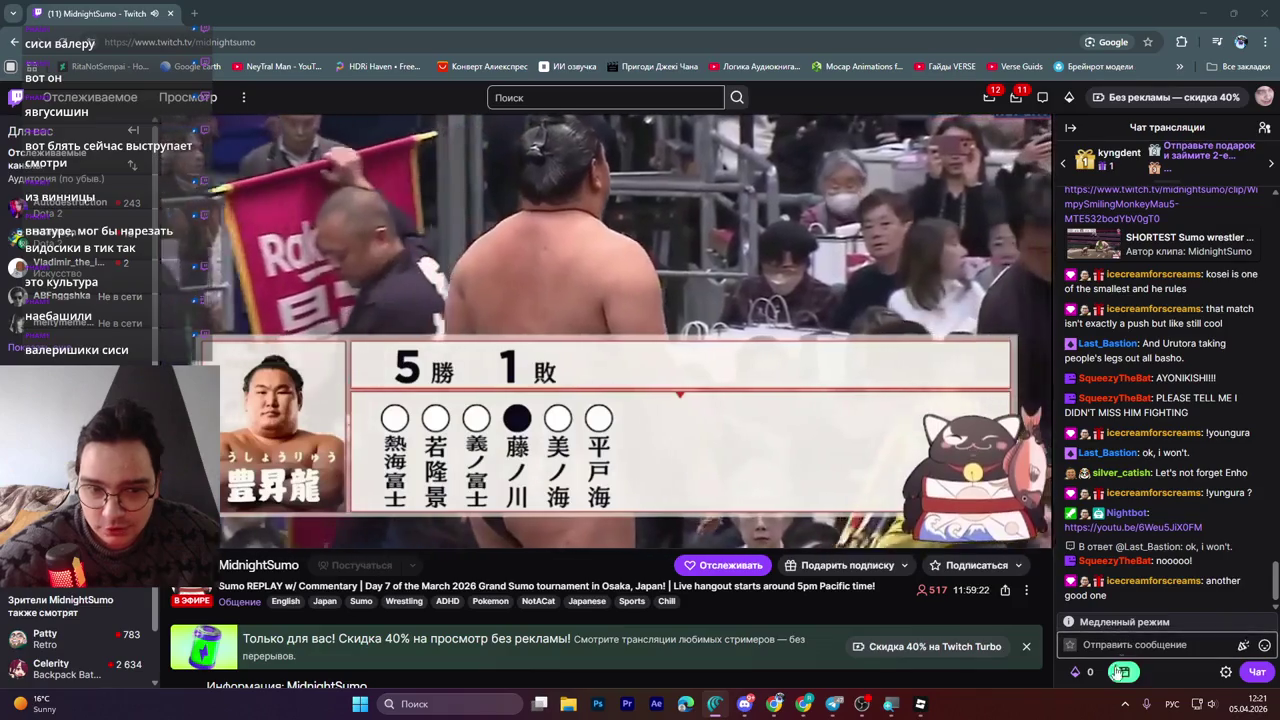
left_click(1133, 648)
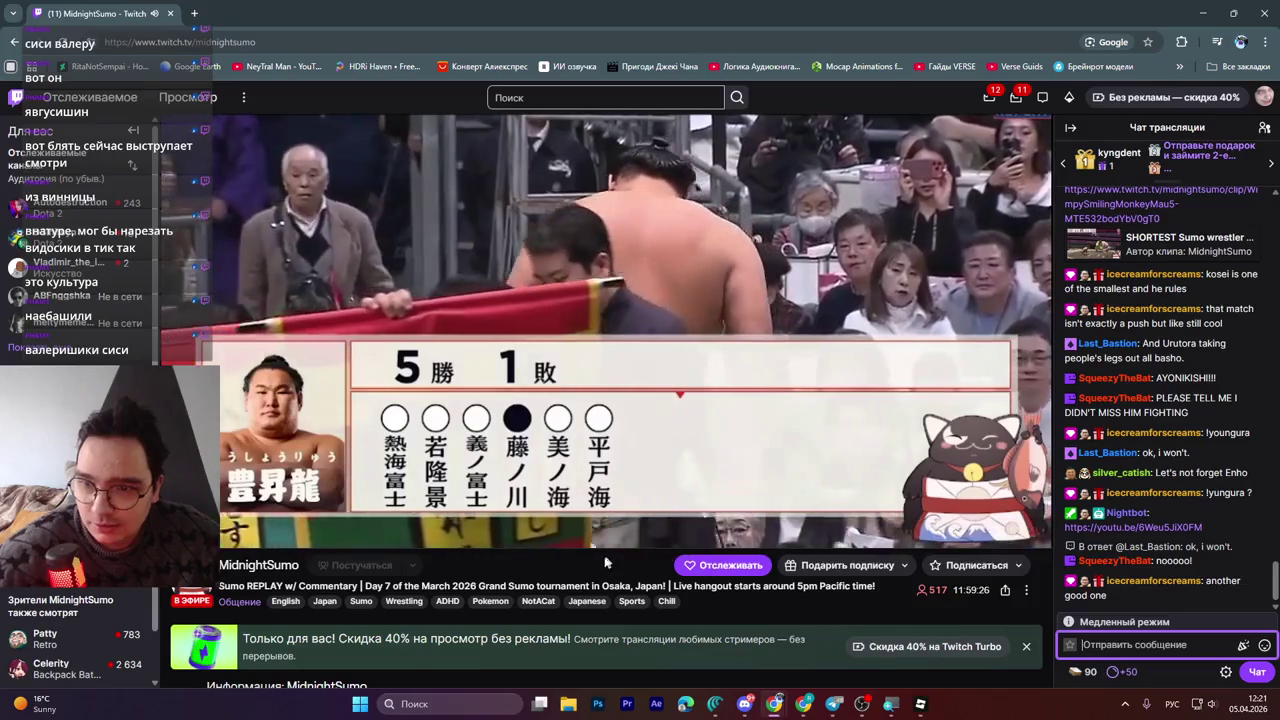
left_click(594, 567)
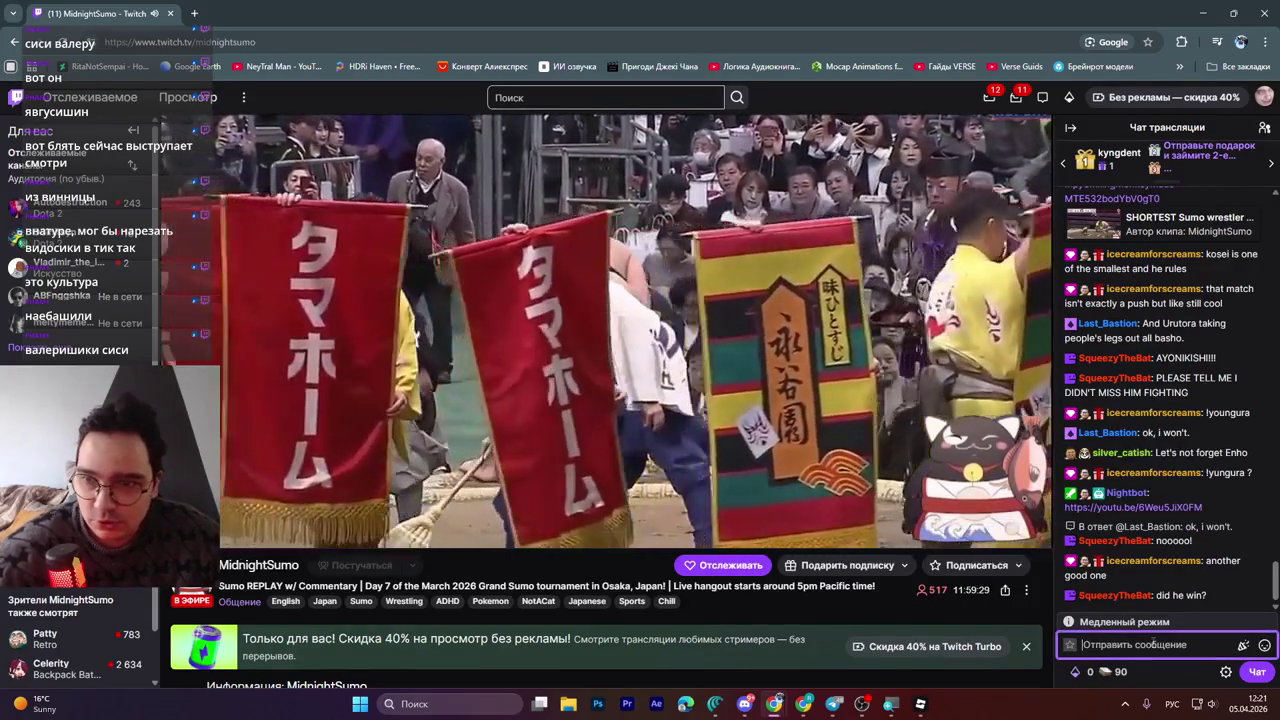
left_click(1148, 643)
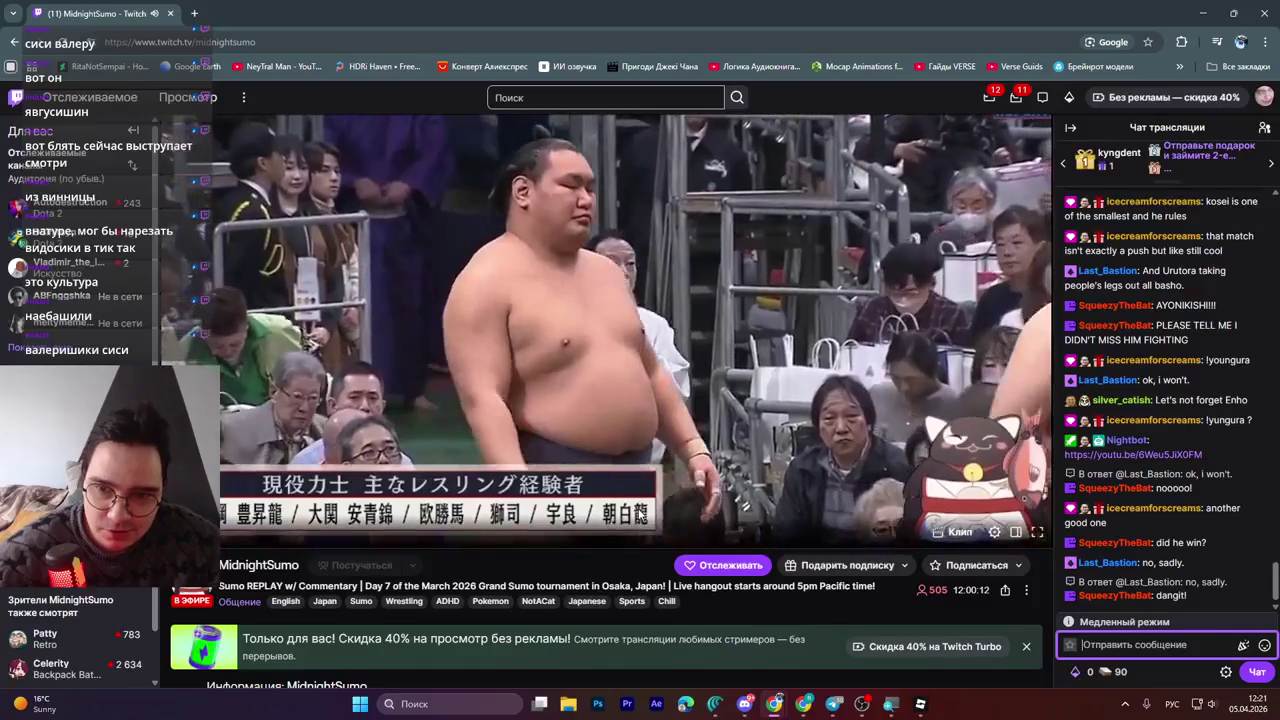
Minimize the Chrome window and bring Roblox Studio back to the front
left_click(1203, 17)
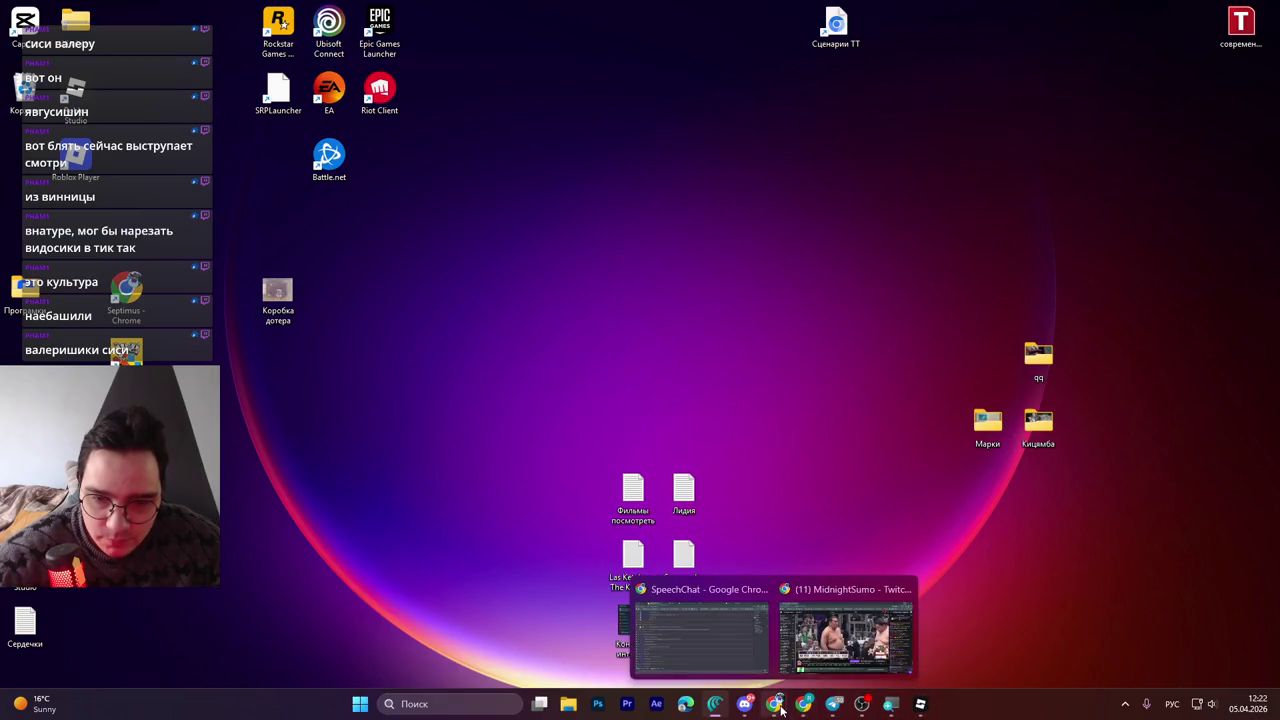
left_click(870, 640)
left_click(920, 704)
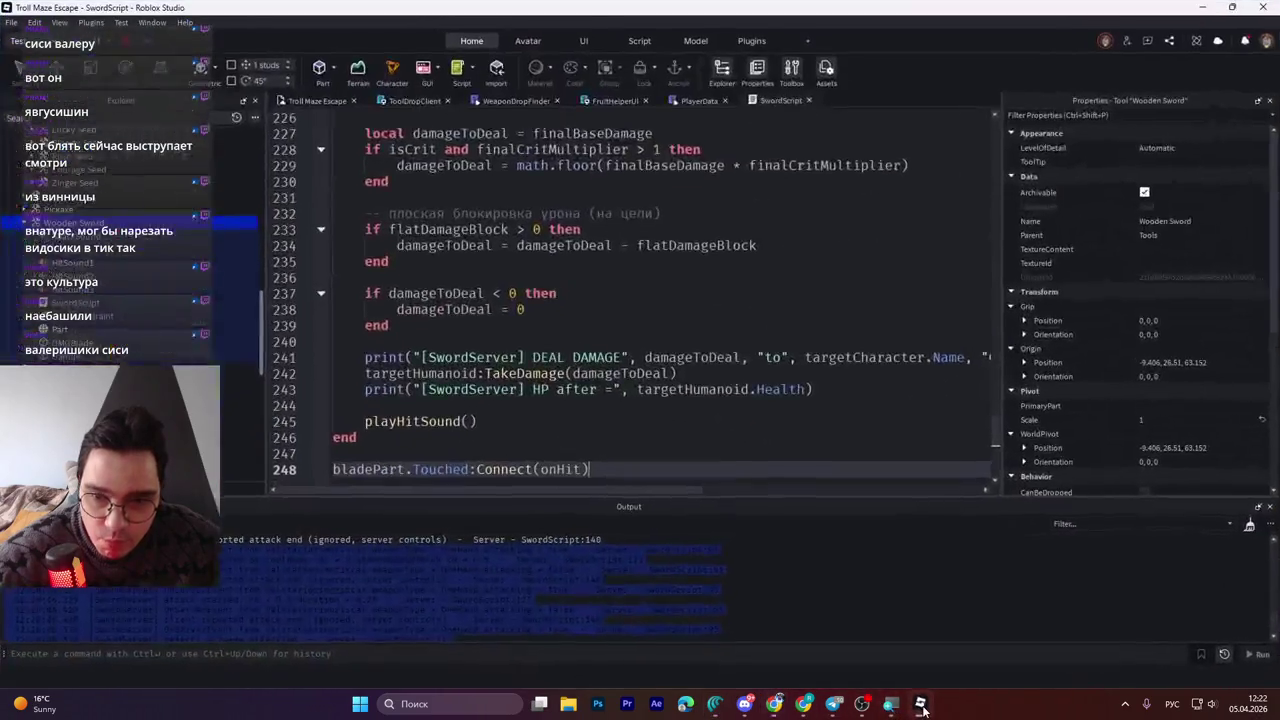
left_click(628, 345)
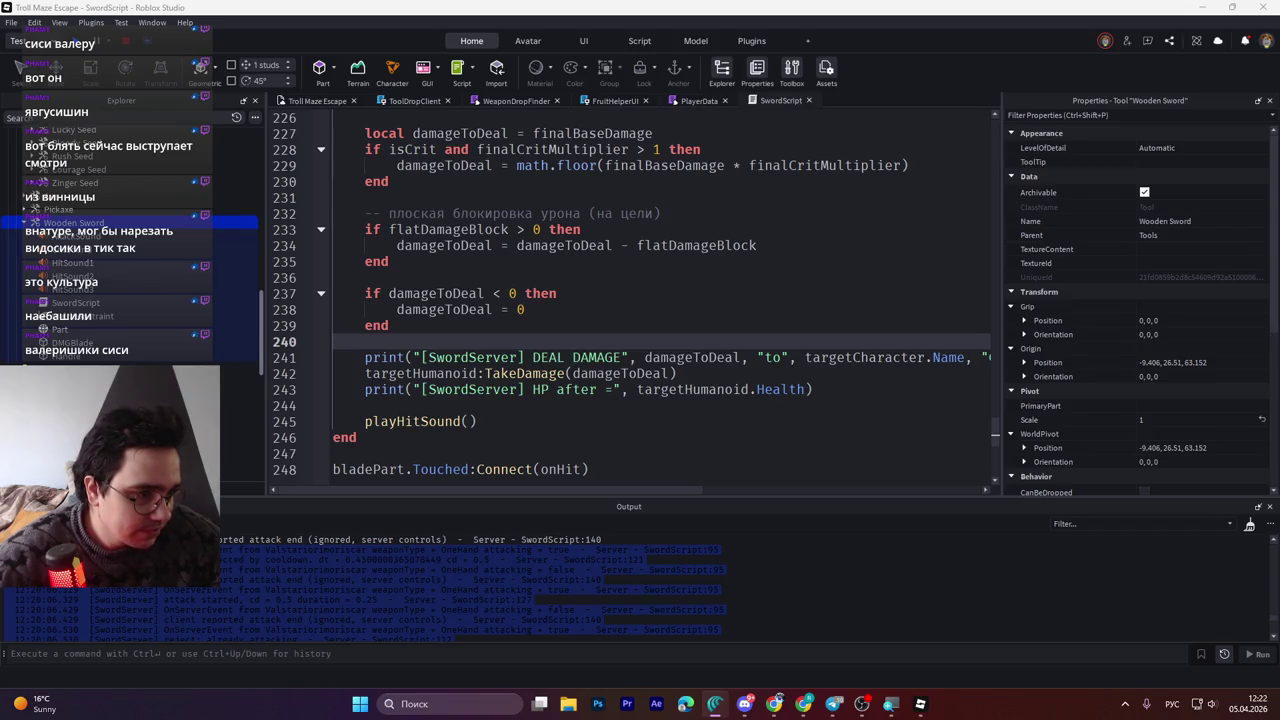
left_click(752, 368)
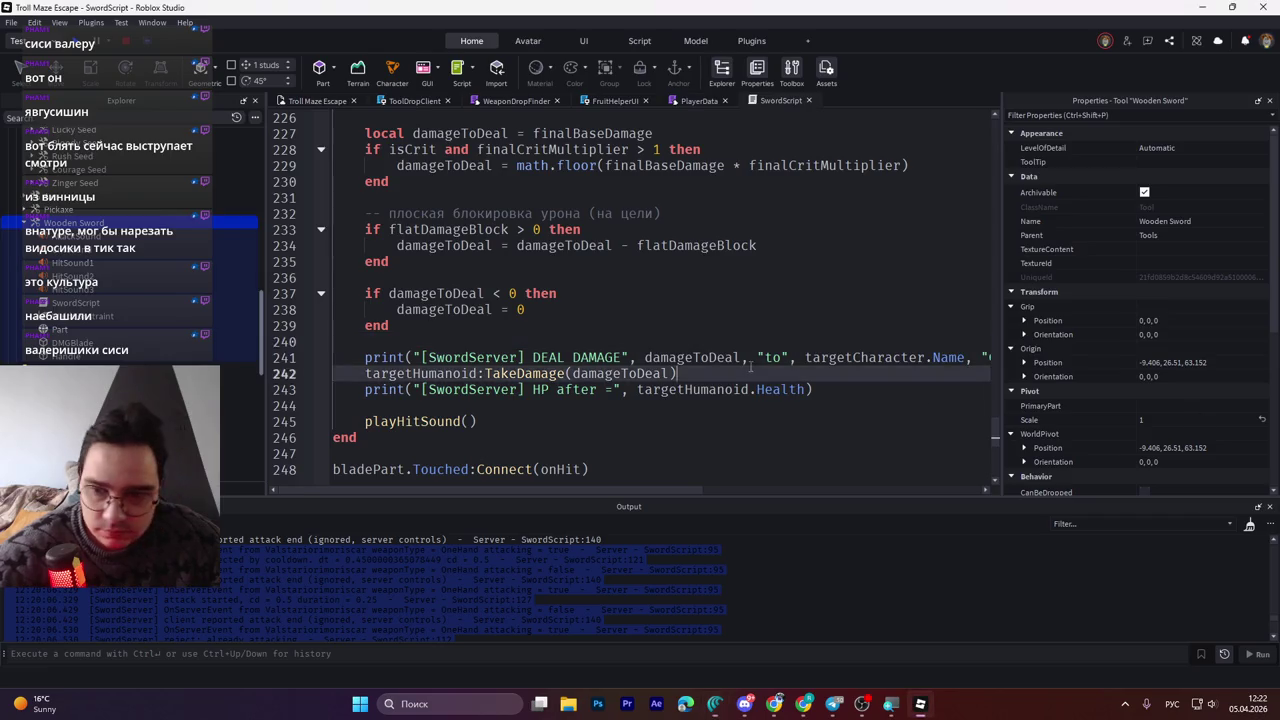
scroll(753, 366, "down", 7)
scroll(753, 366, "up", 8)
scroll(755, 366, "down", 2)
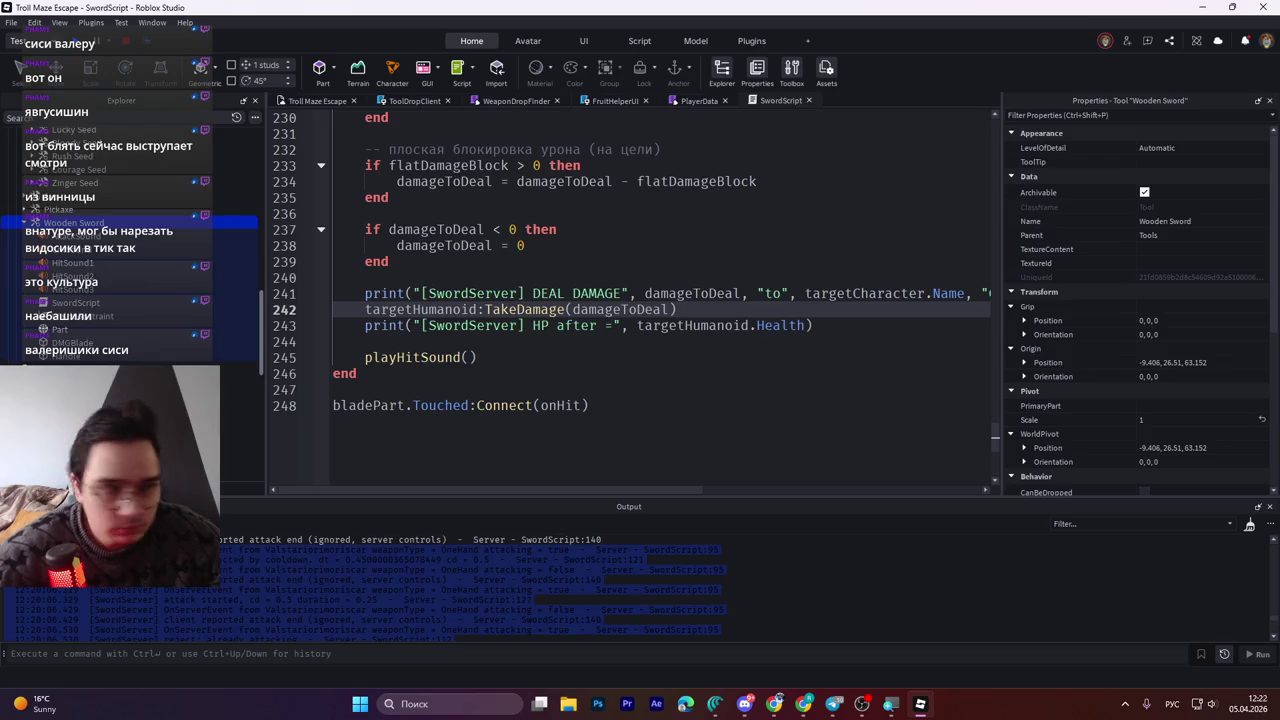
left_click(537, 269)
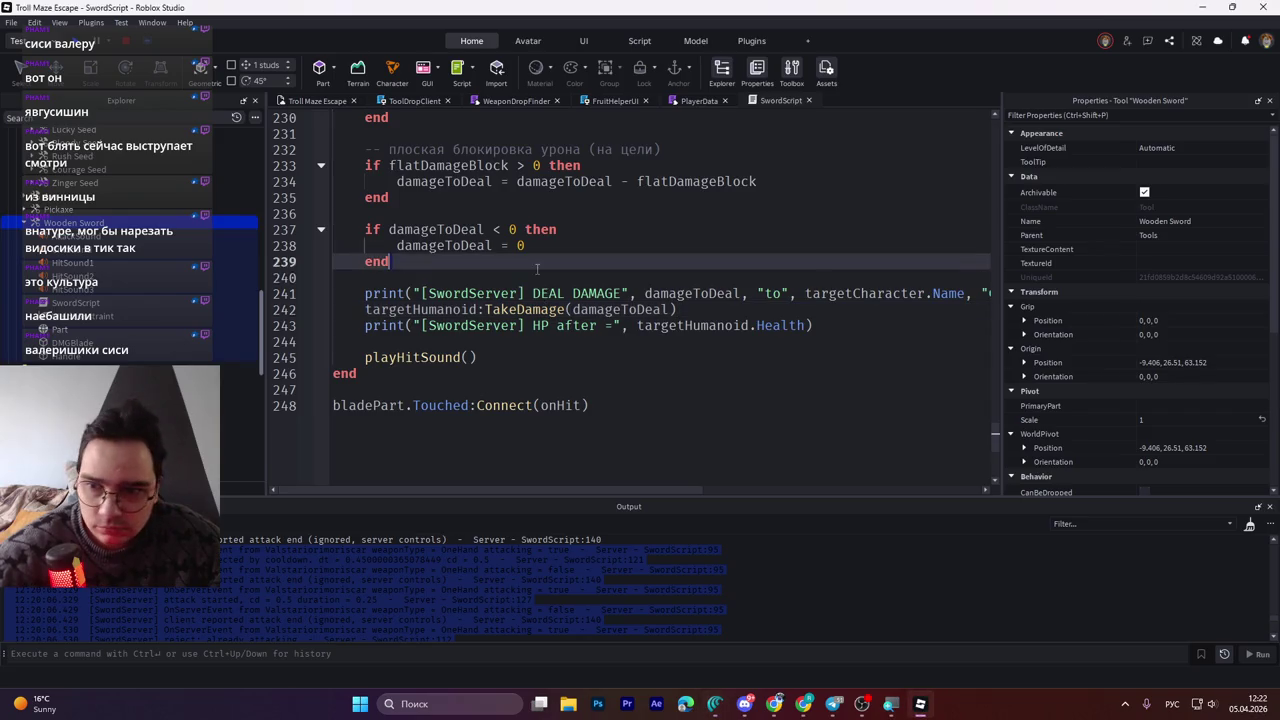
key("ctrl+End")
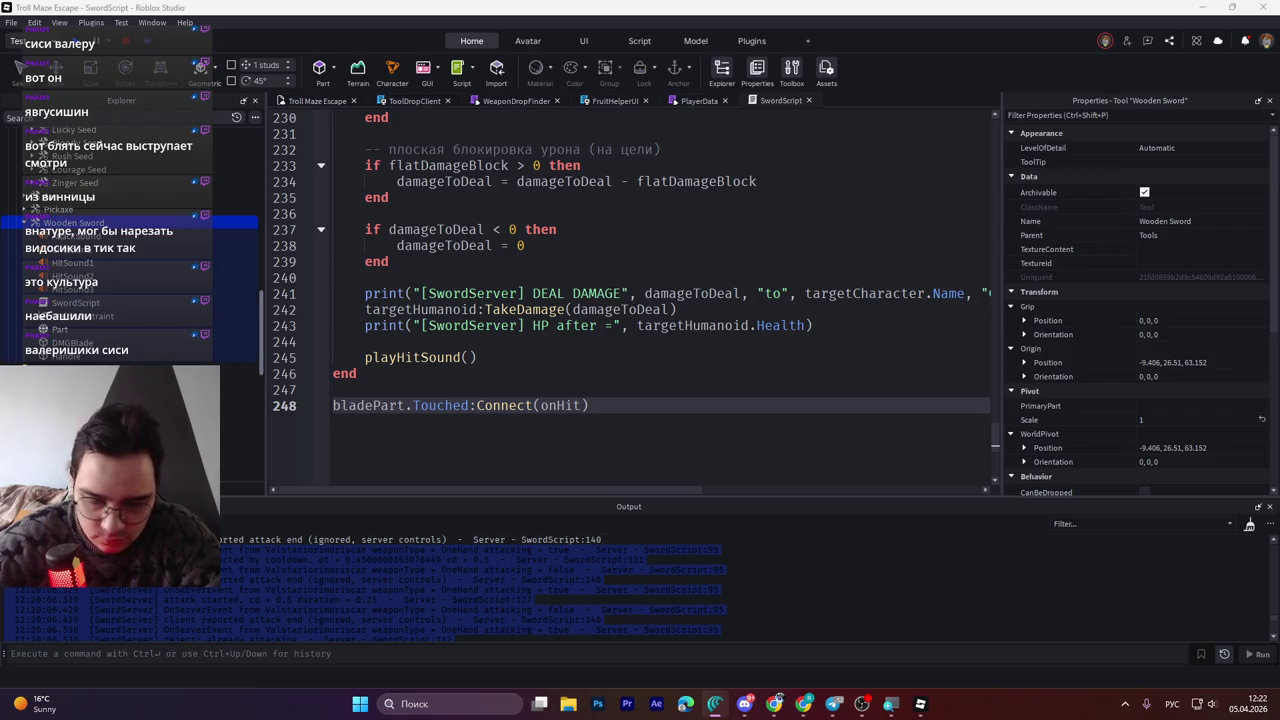
Select the Output log lines down to the Disconnect message, then switch to the Twitch stream
left_click(757, 611)
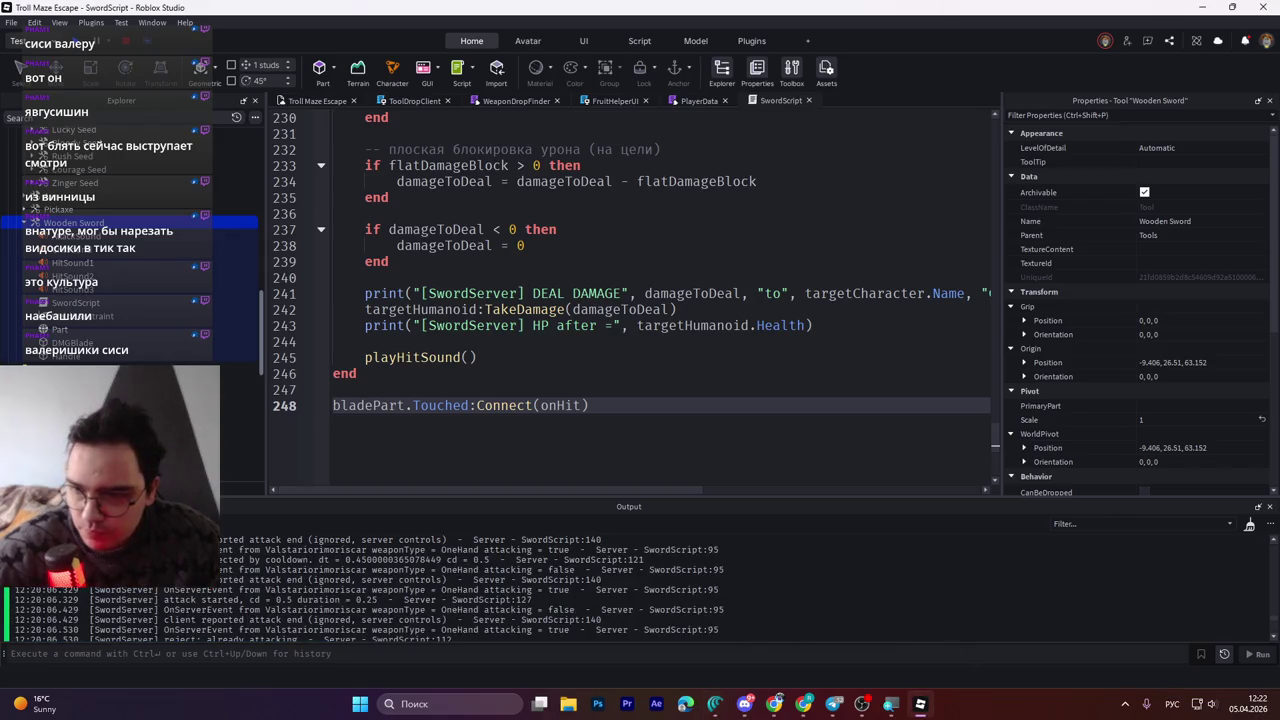
left_click_drag(775, 632, 733, 638)
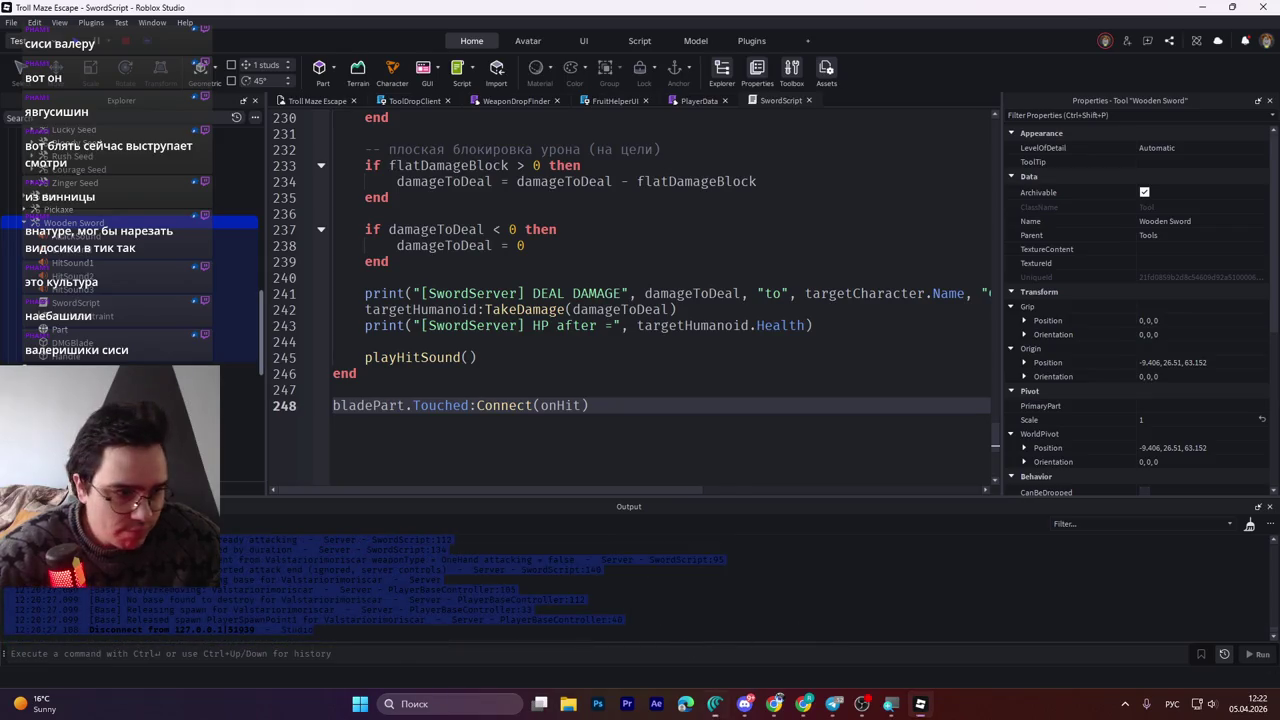
left_click(903, 705)
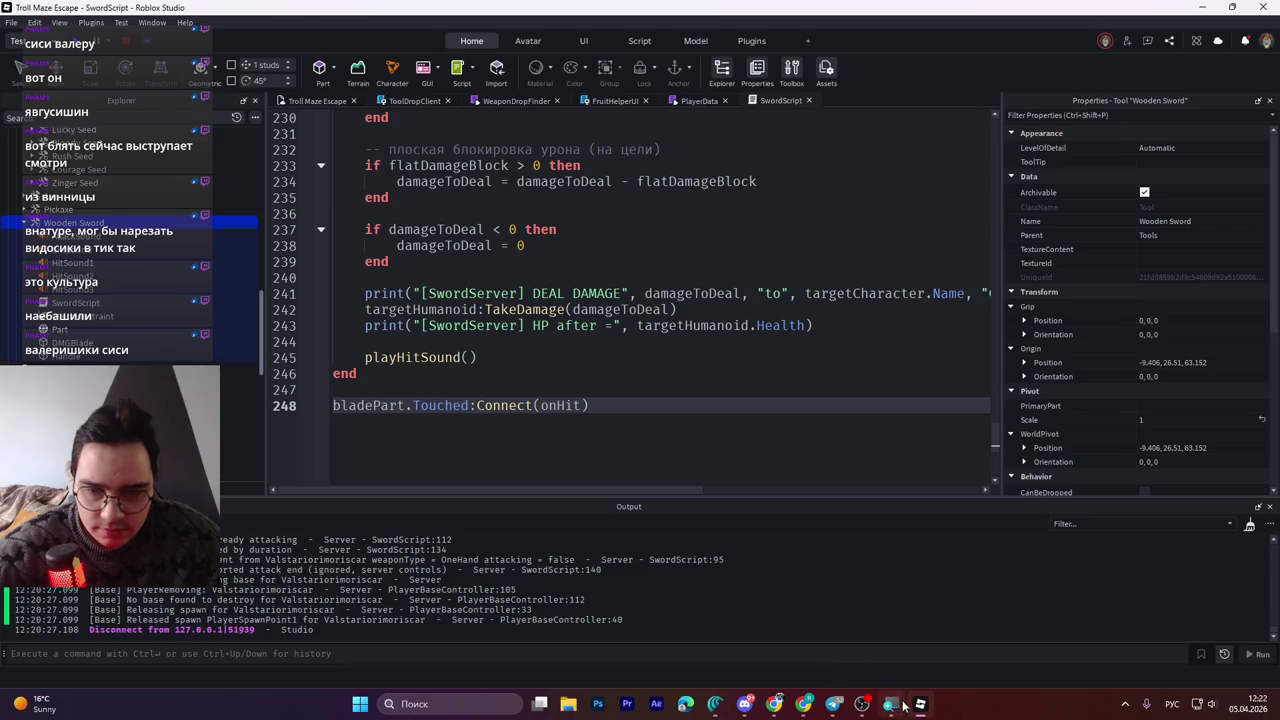
left_click(920, 711)
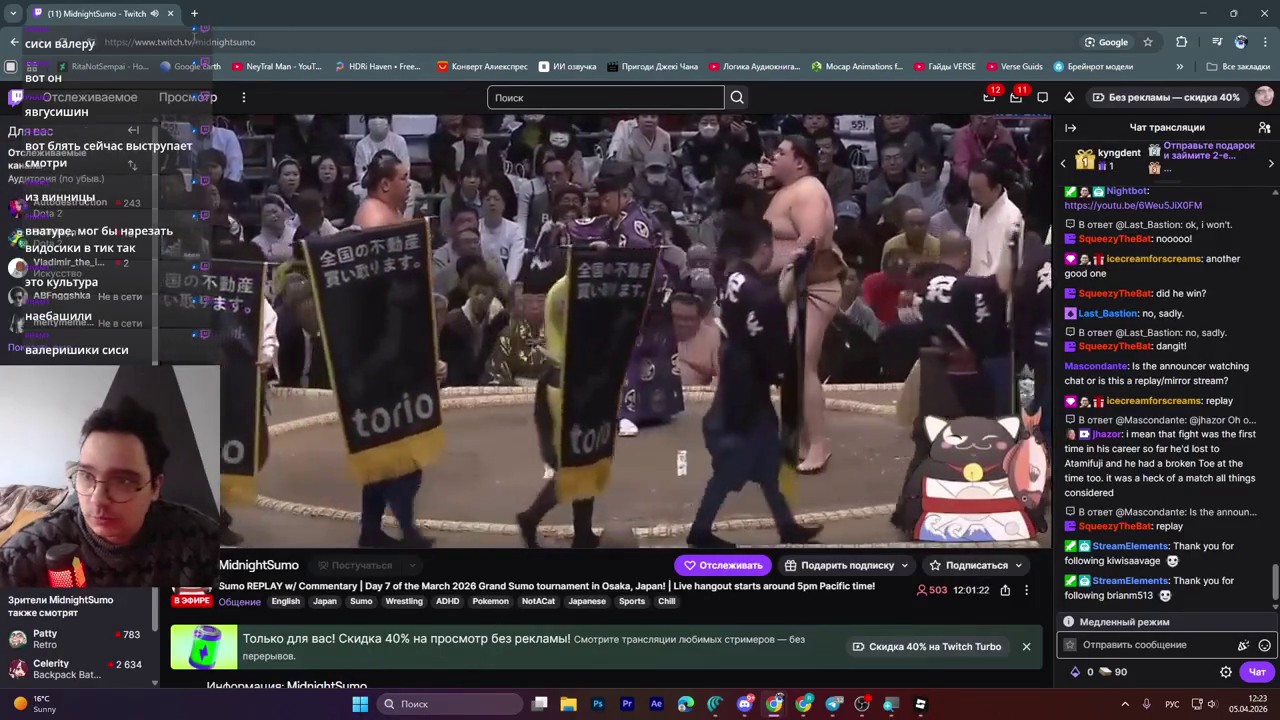
Open a new Google tab beside the Twitch stream and switch the keyboard layout to English
left_click(195, 13)
key("alt+shift")
Search Google for 'torio', then refine the query to 'torio jjapan'
type("torio")
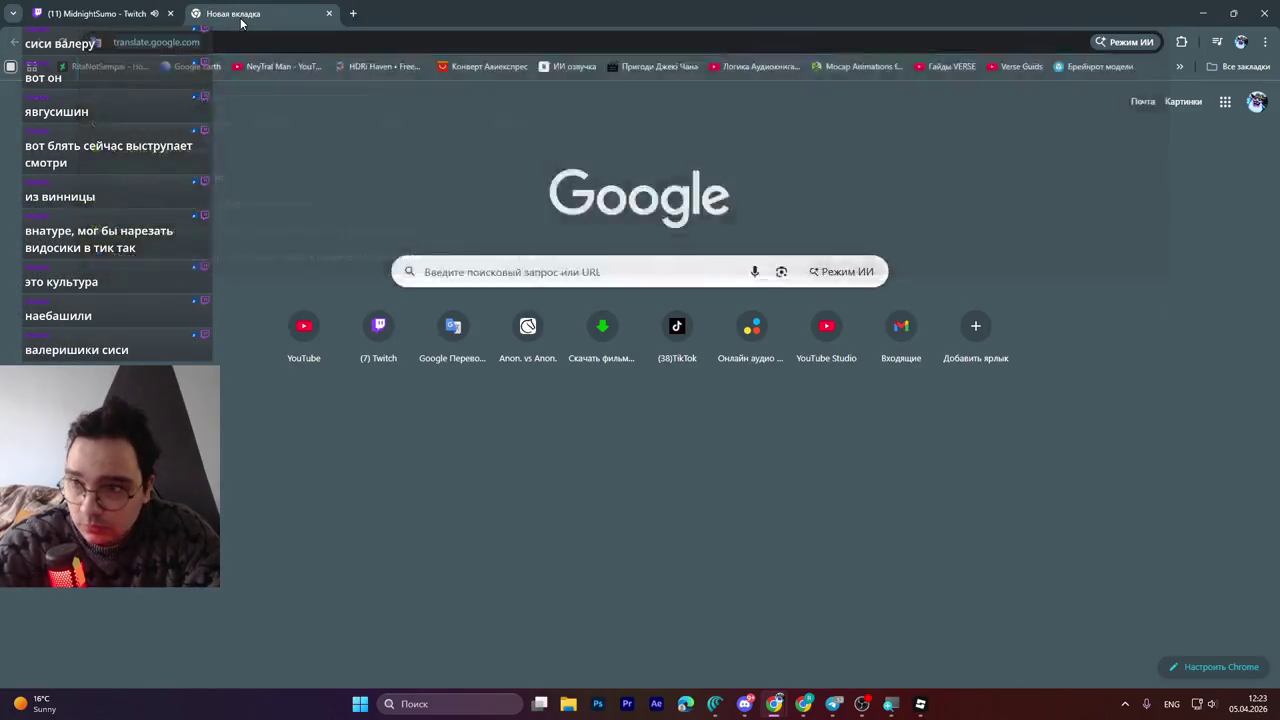
key("Return")
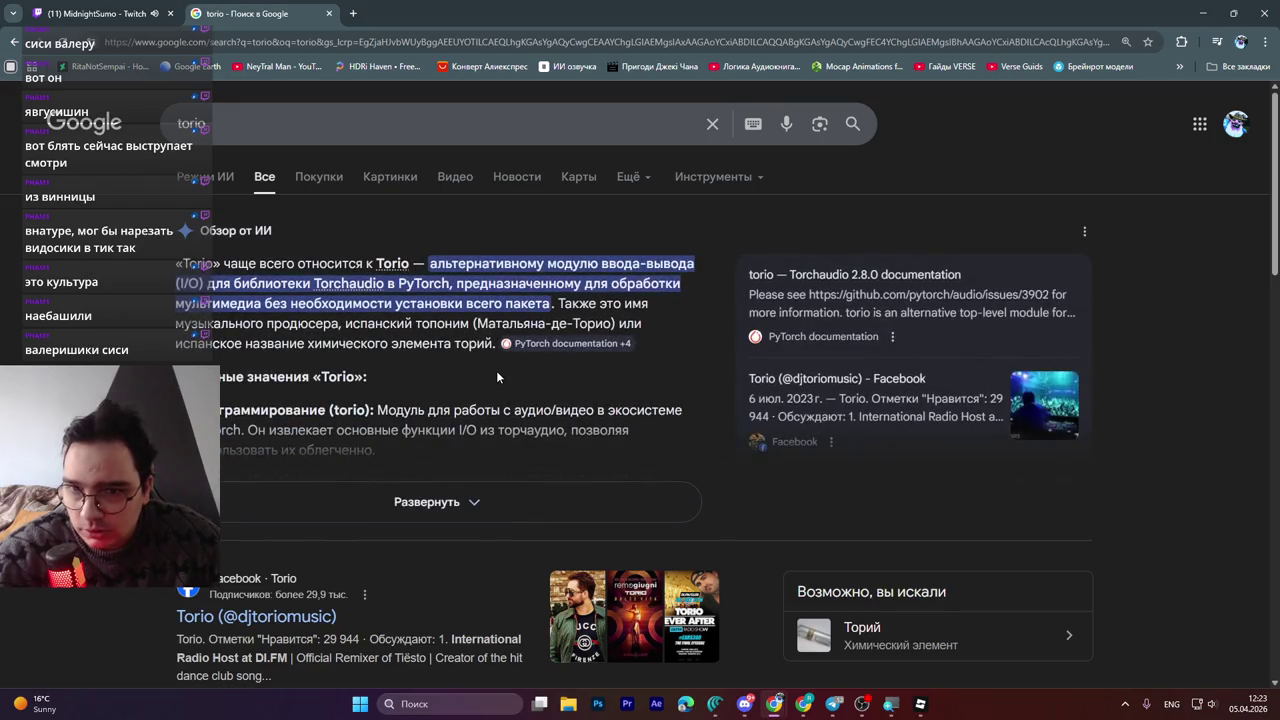
left_click(359, 118)
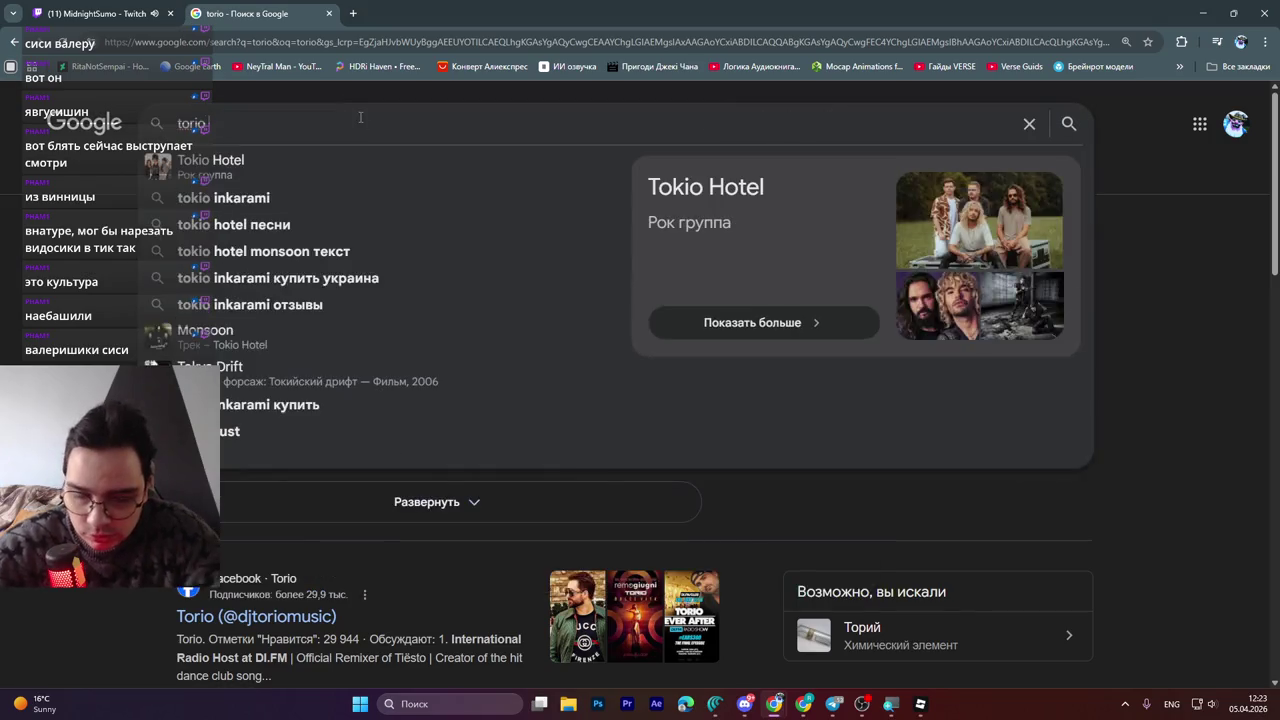
type("jjapan")
key("Return")
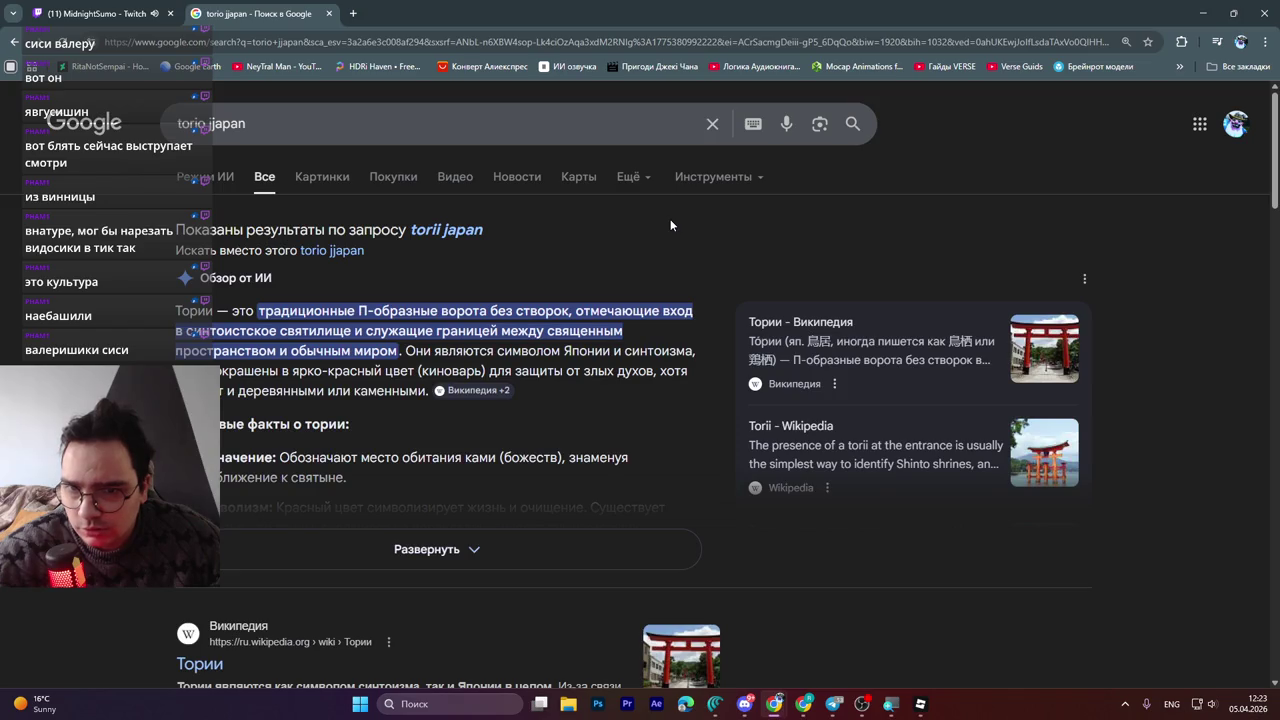
Extend the query and search 'torio jjapan лейбл'
scroll(632, 279, "down", 2)
scroll(632, 279, "up", 2)
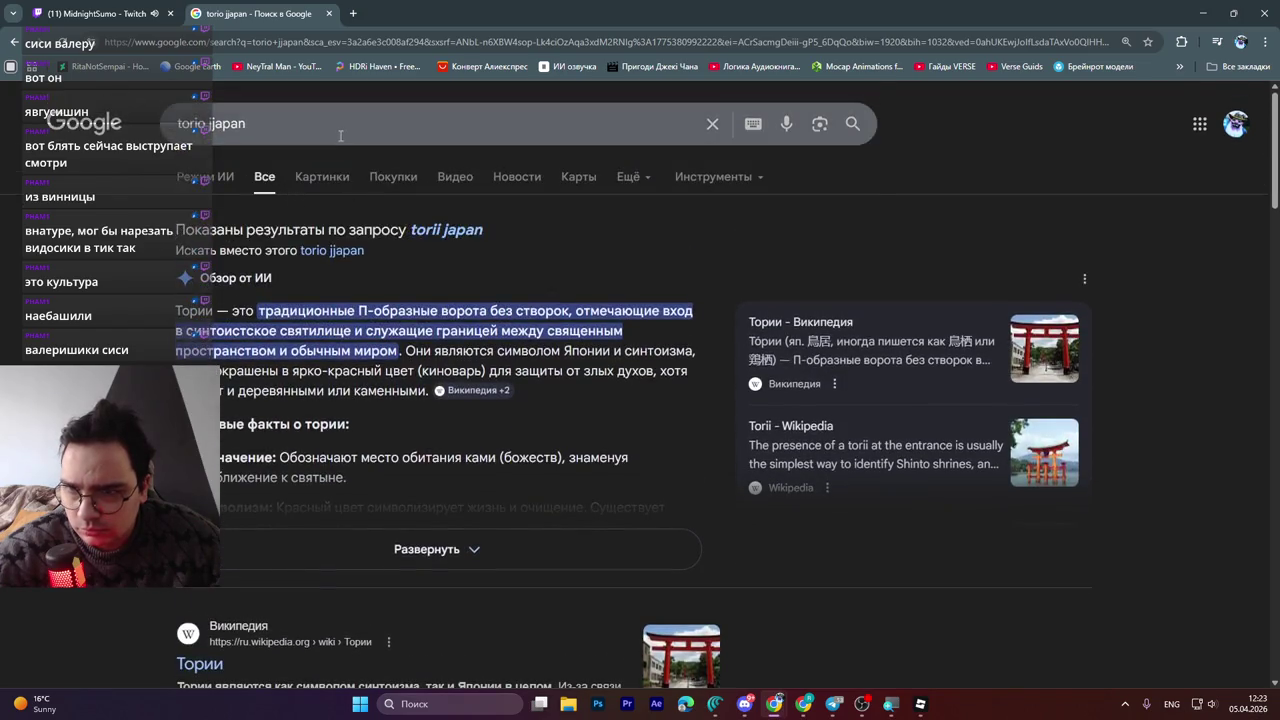
left_click(298, 113)
left_click(46, 13)
left_click(240, 13)
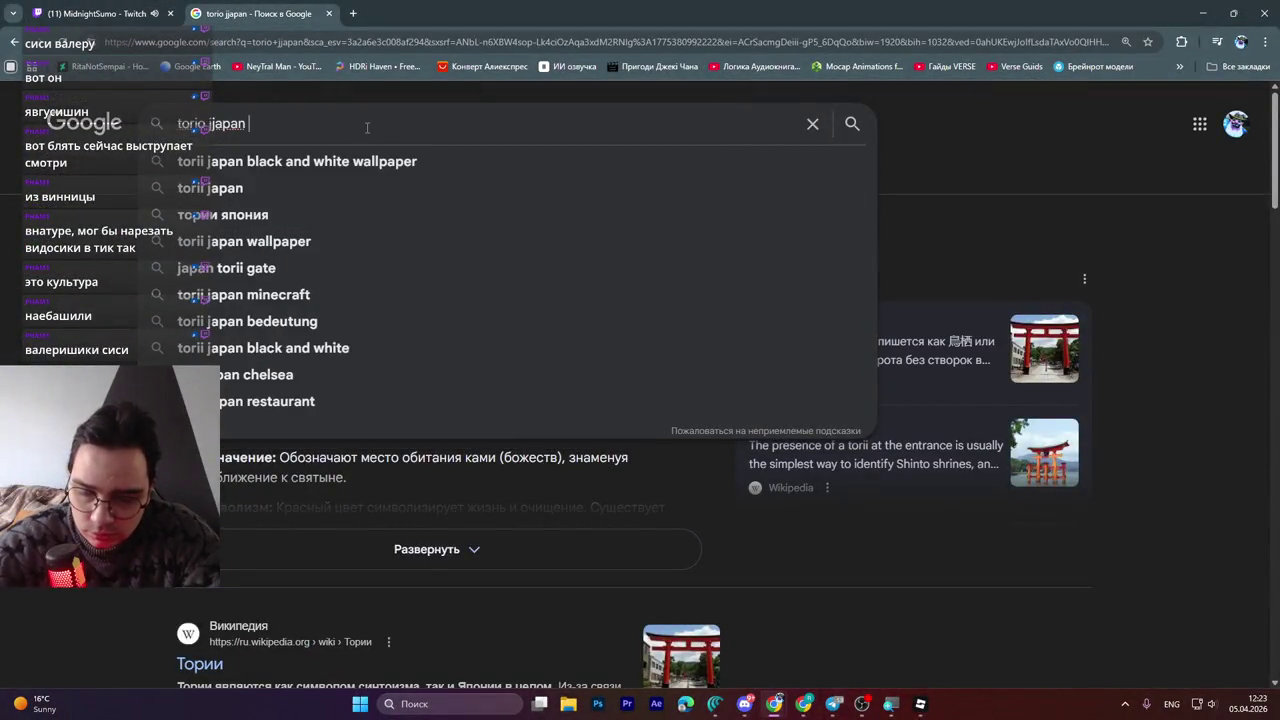
type("лейбл")
key("Return")
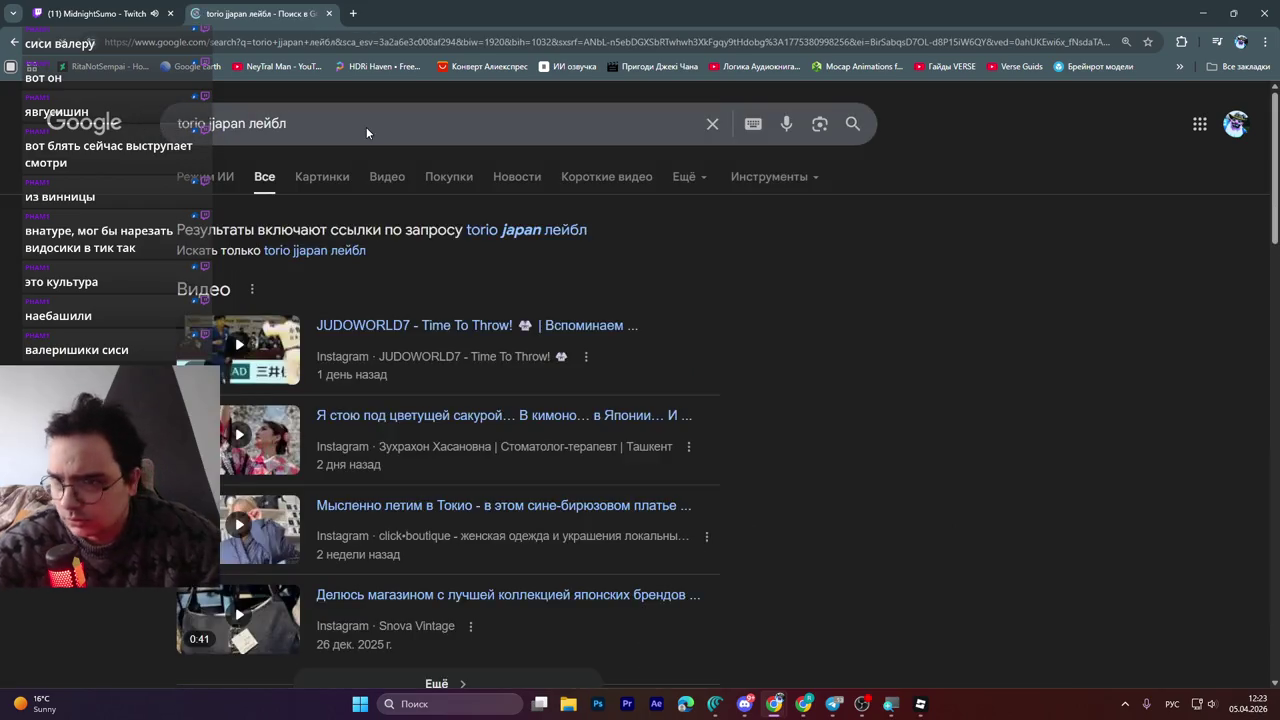
Replace 'лейбл' with 'фирма', search 'torio jjapan фирма', then close the Google tab
scroll(509, 246, "down", 2)
scroll(527, 241, "down", 1)
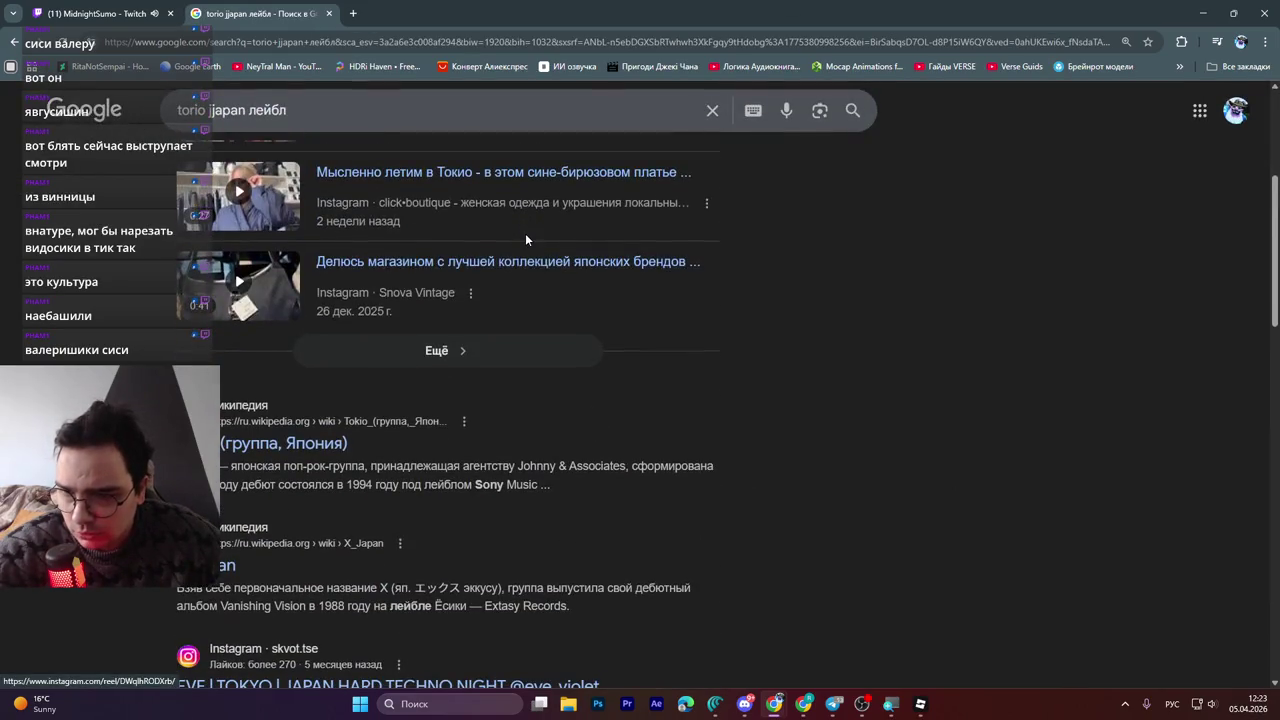
scroll(522, 238, "down", 5)
scroll(520, 236, "up", 8)
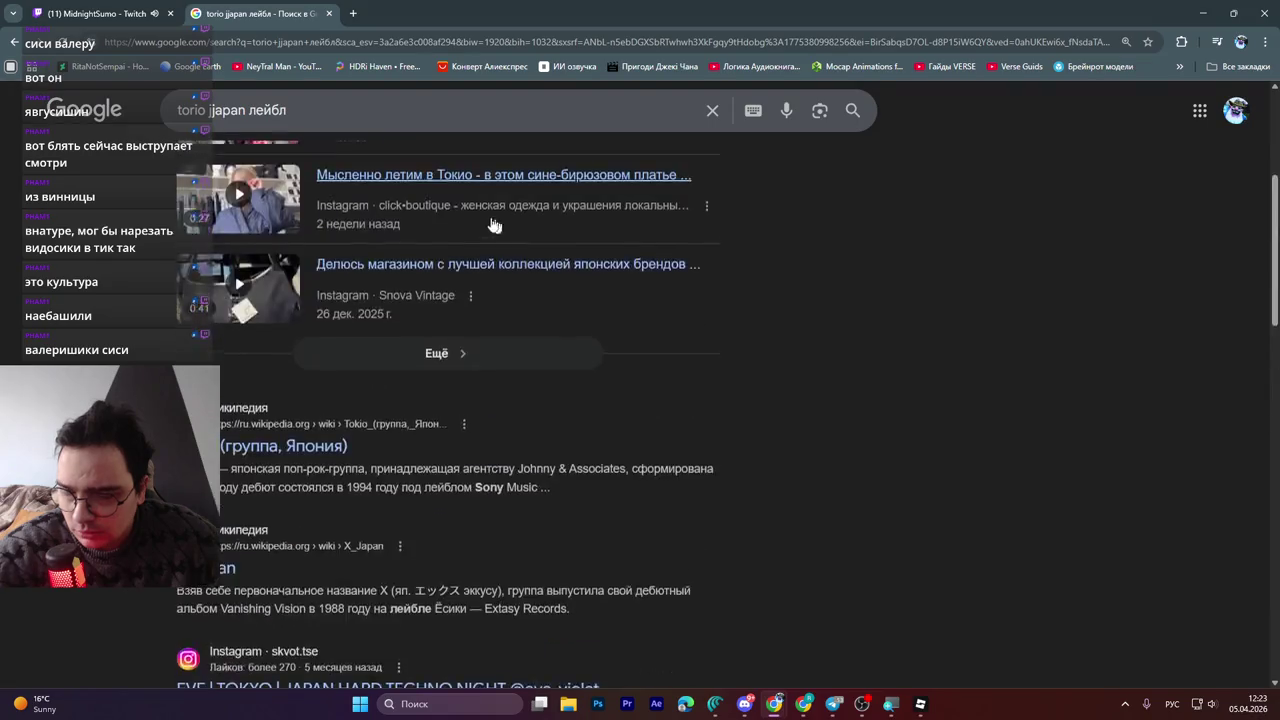
double_click(262, 125)
type("фирма")
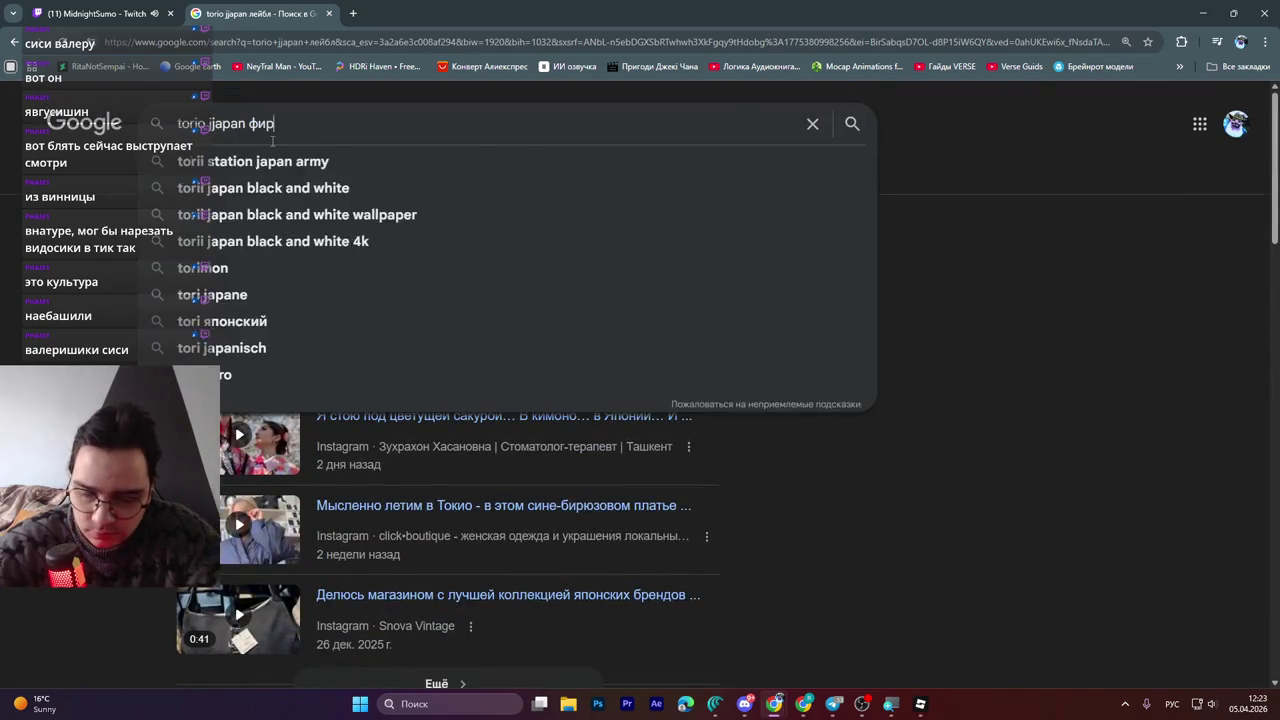
key("Return")
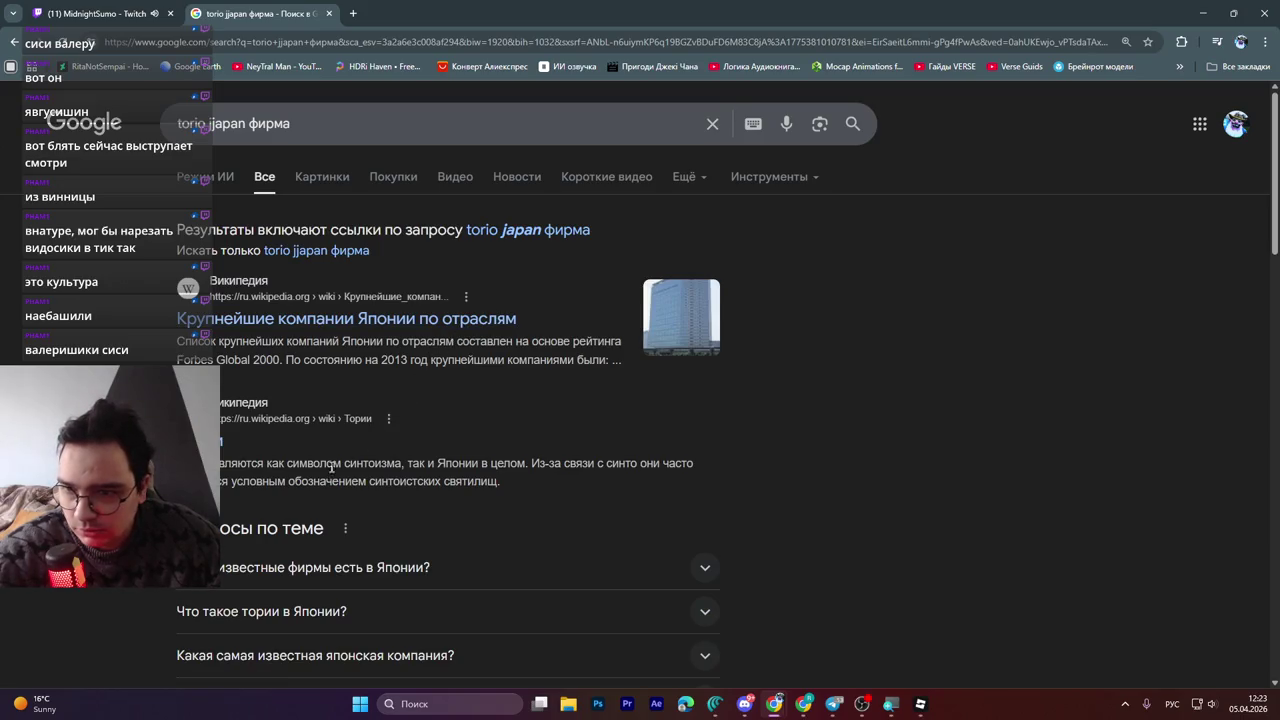
middle_click(246, 13)
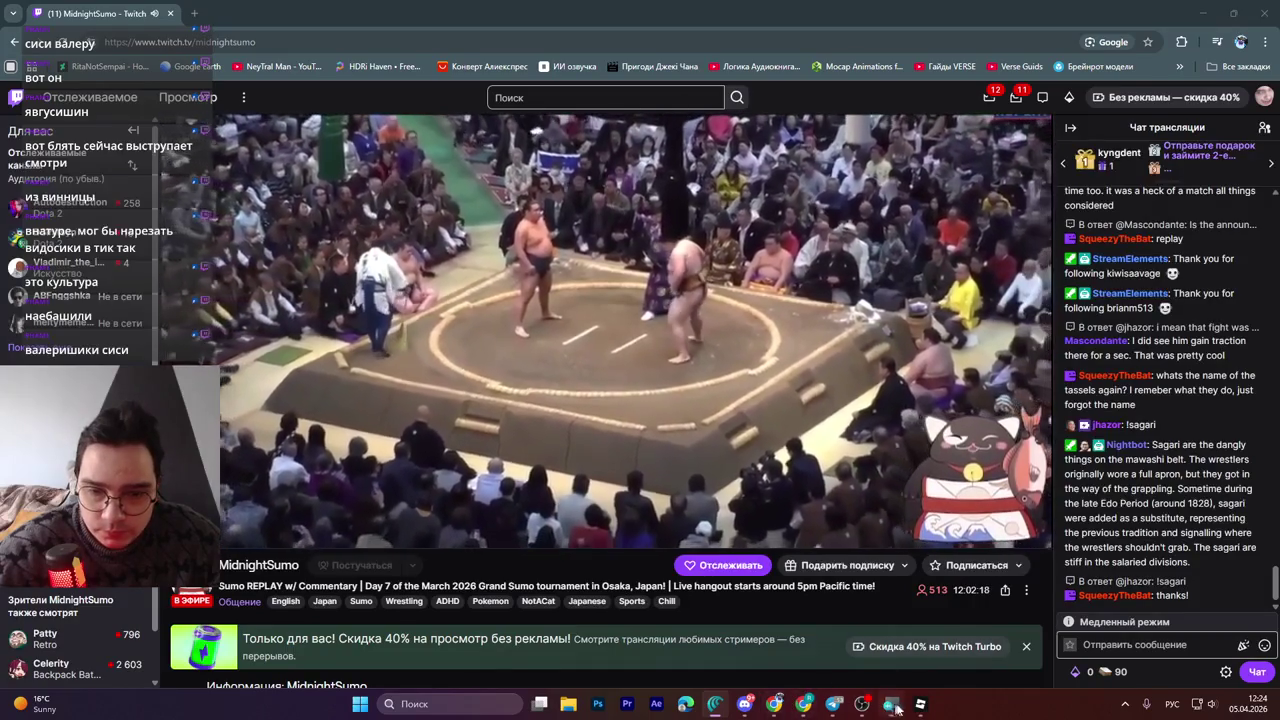
Briefly bring up and hide Roblox Studio, then watch the MidnightSumo stream fullscreen
left_click(930, 710)
left_click(930, 710)
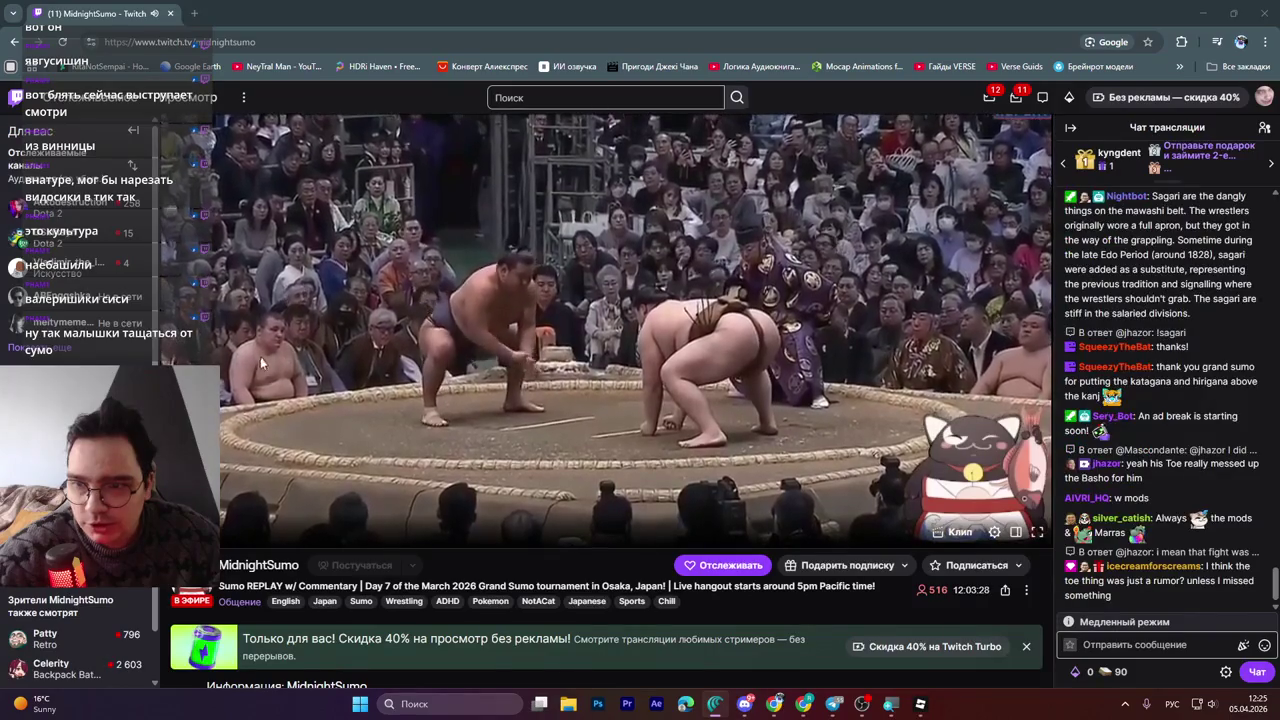
left_click(1036, 534)
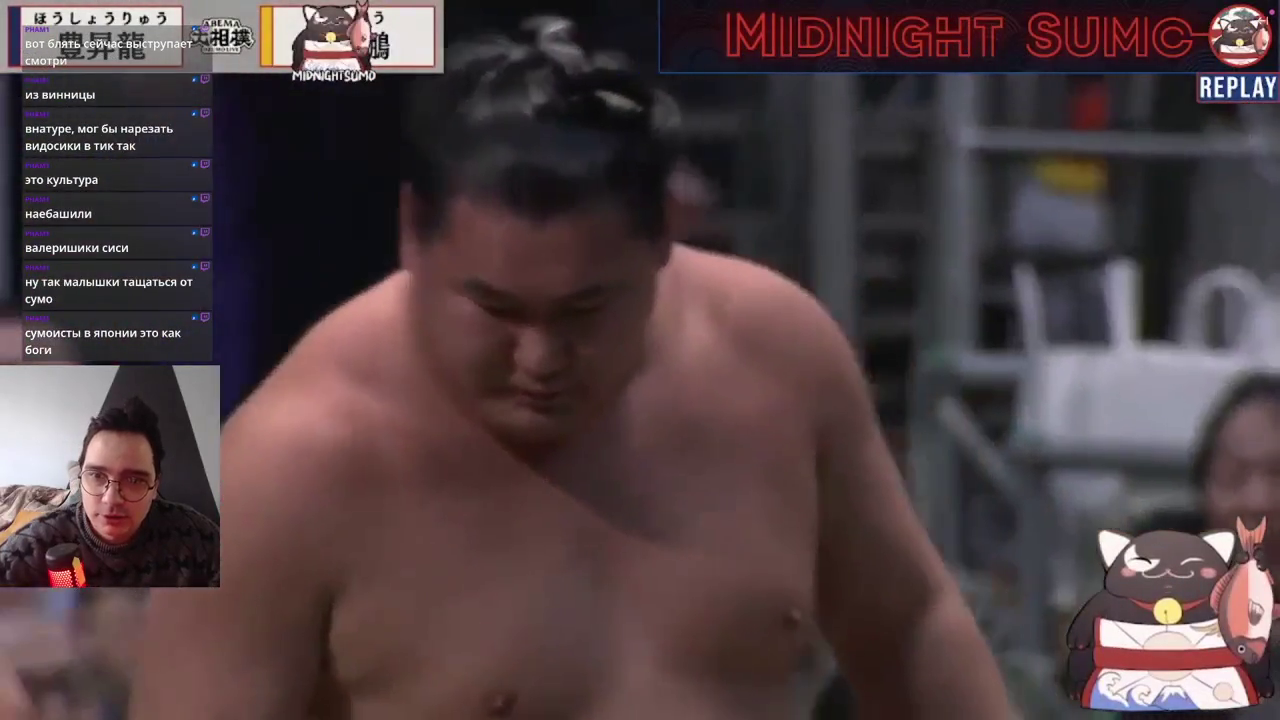
mouse_move(817, 506)
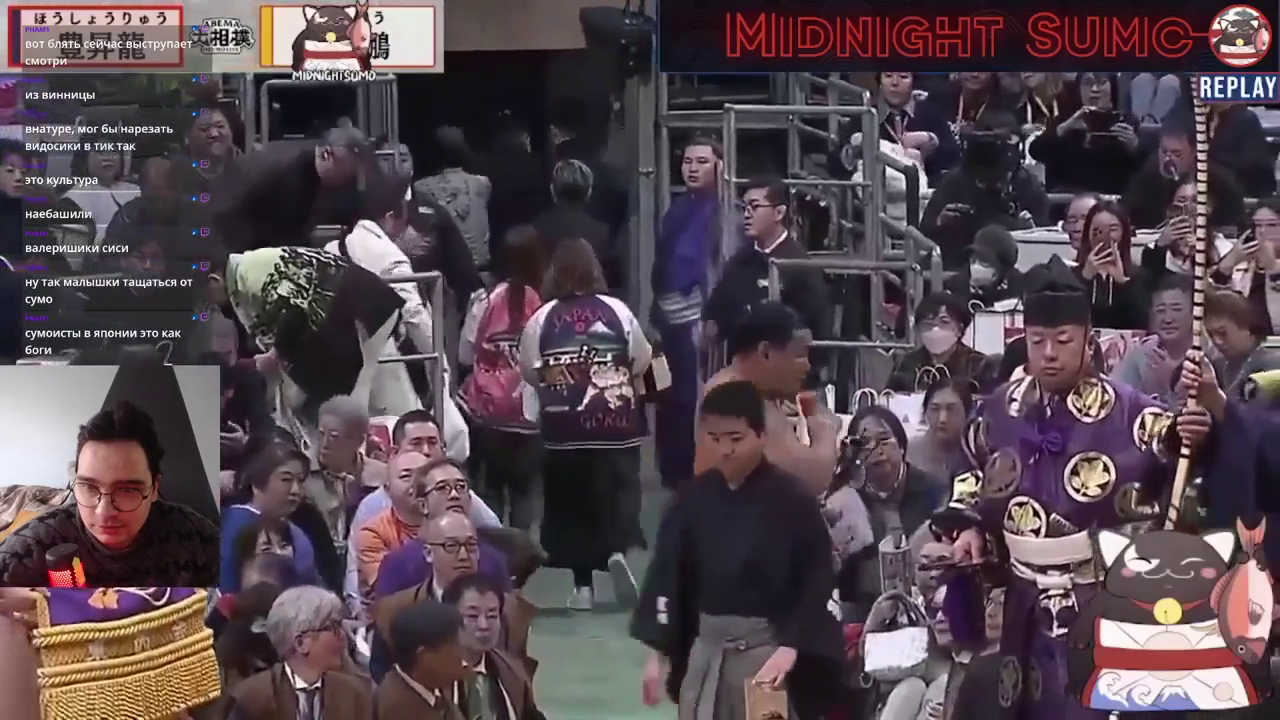
mouse_move(891, 362)
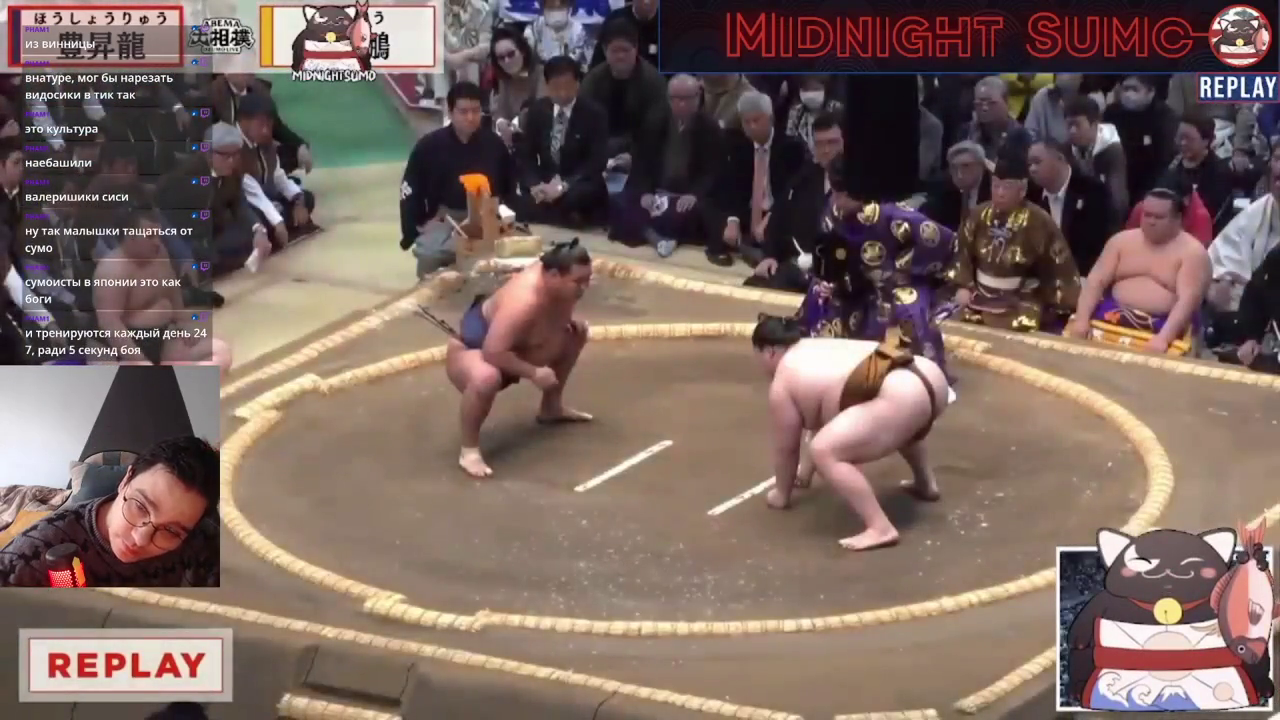
mouse_move(761, 434)
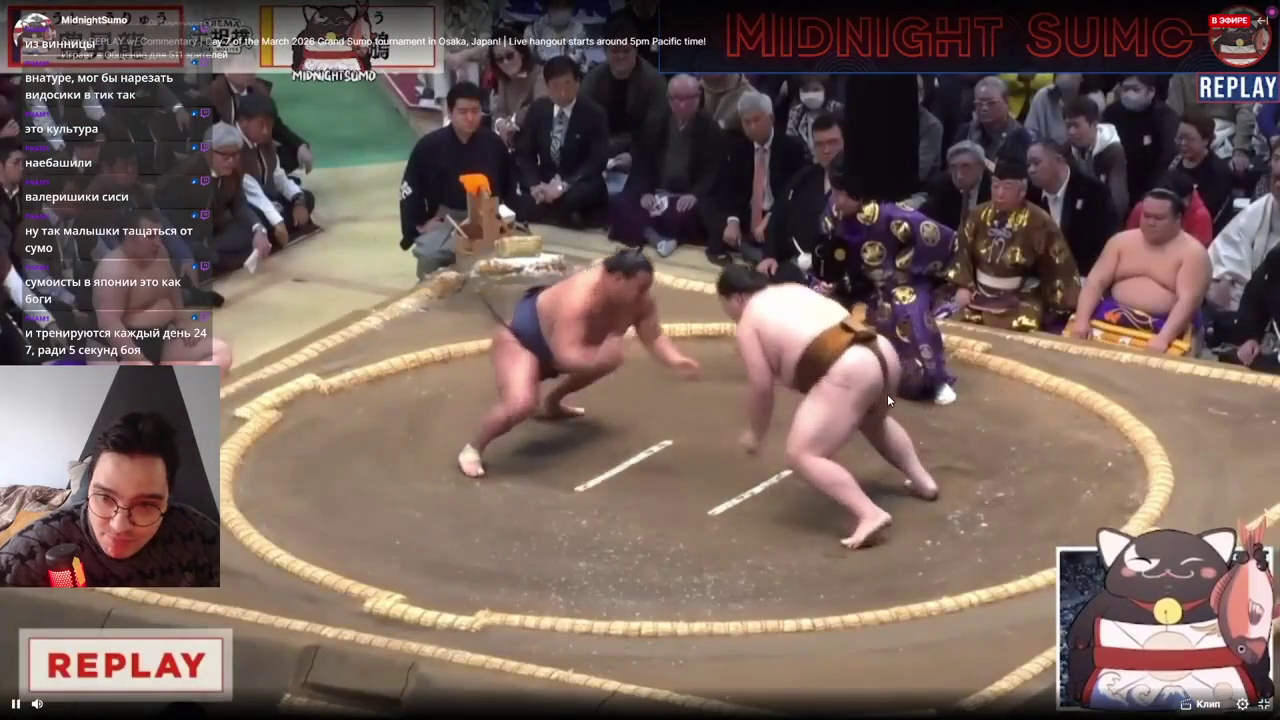
double_click(764, 436)
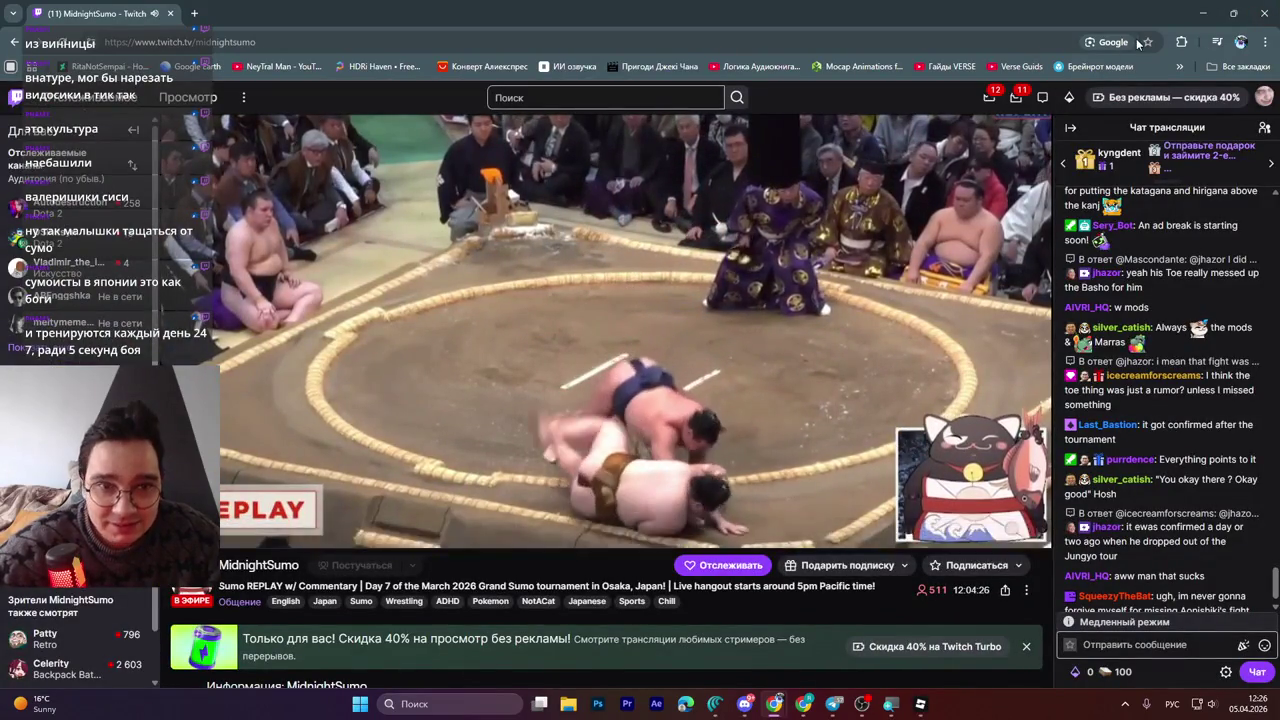
left_click(922, 704)
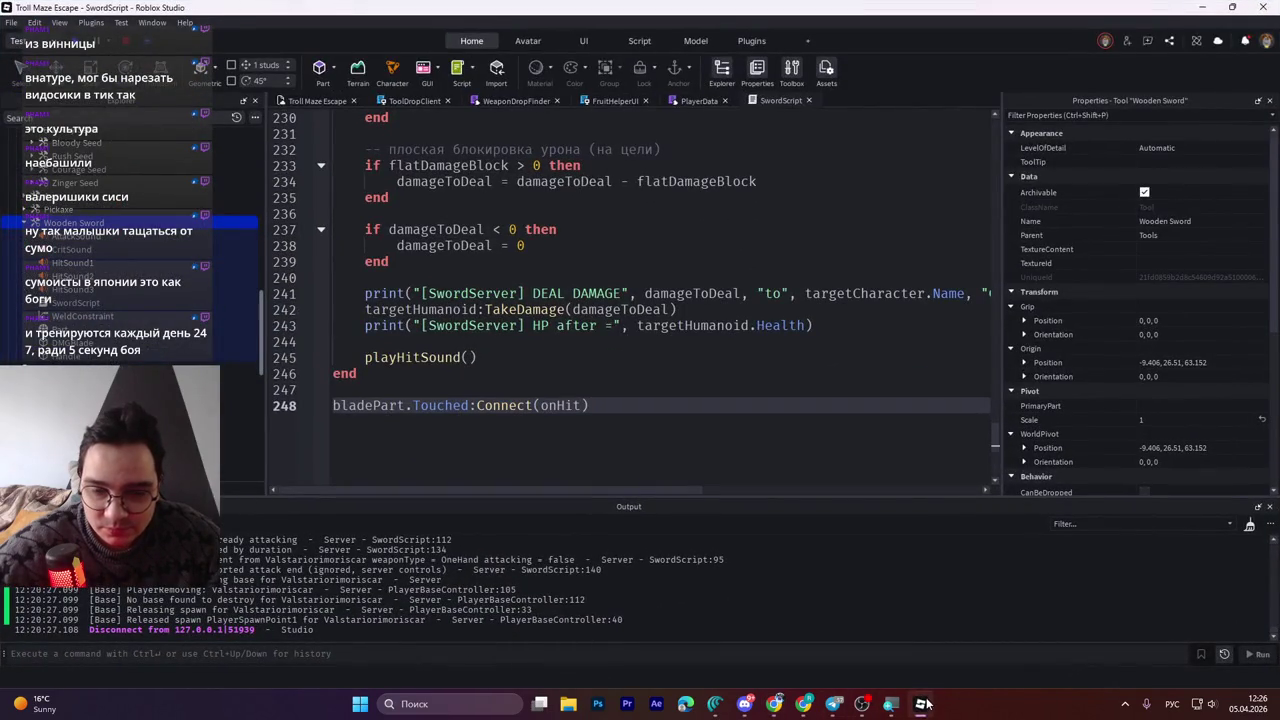
Check the Pickaxe's properties and close the FruitHelperUI, WeaponDropFinder and ToolDropClient script tabs
left_click(923, 704)
left_click(922, 704)
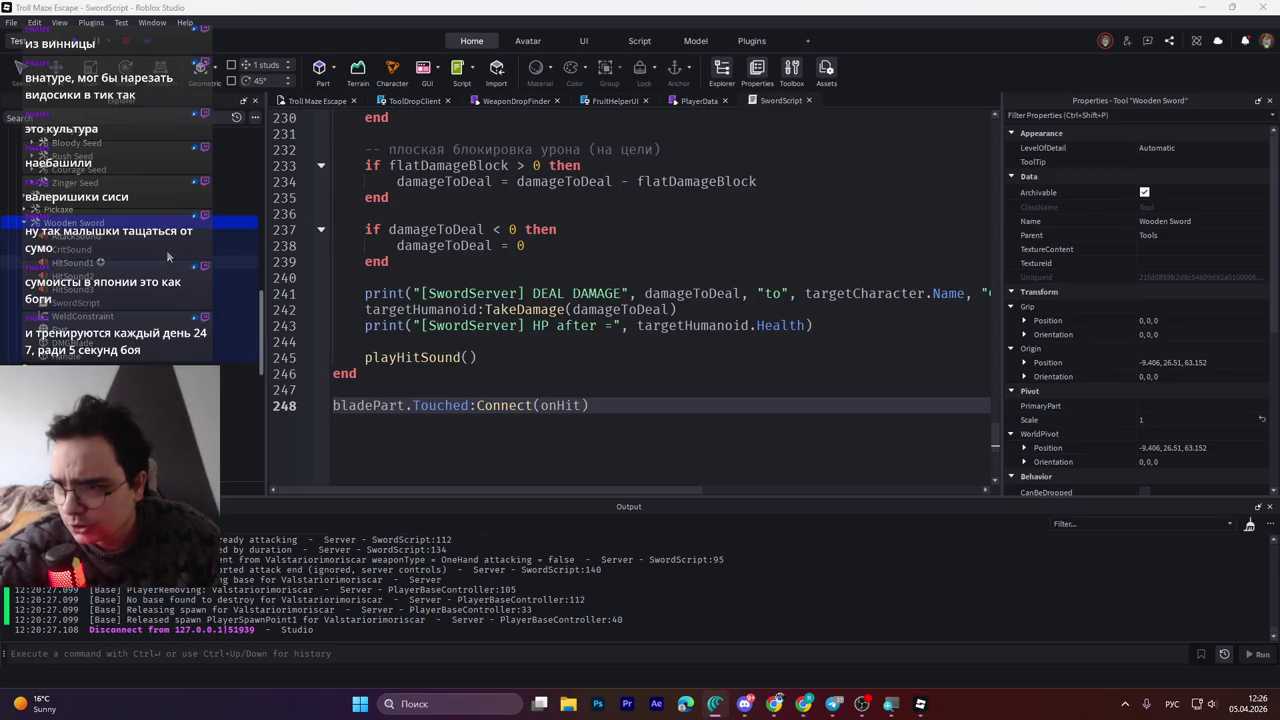
key("Up")
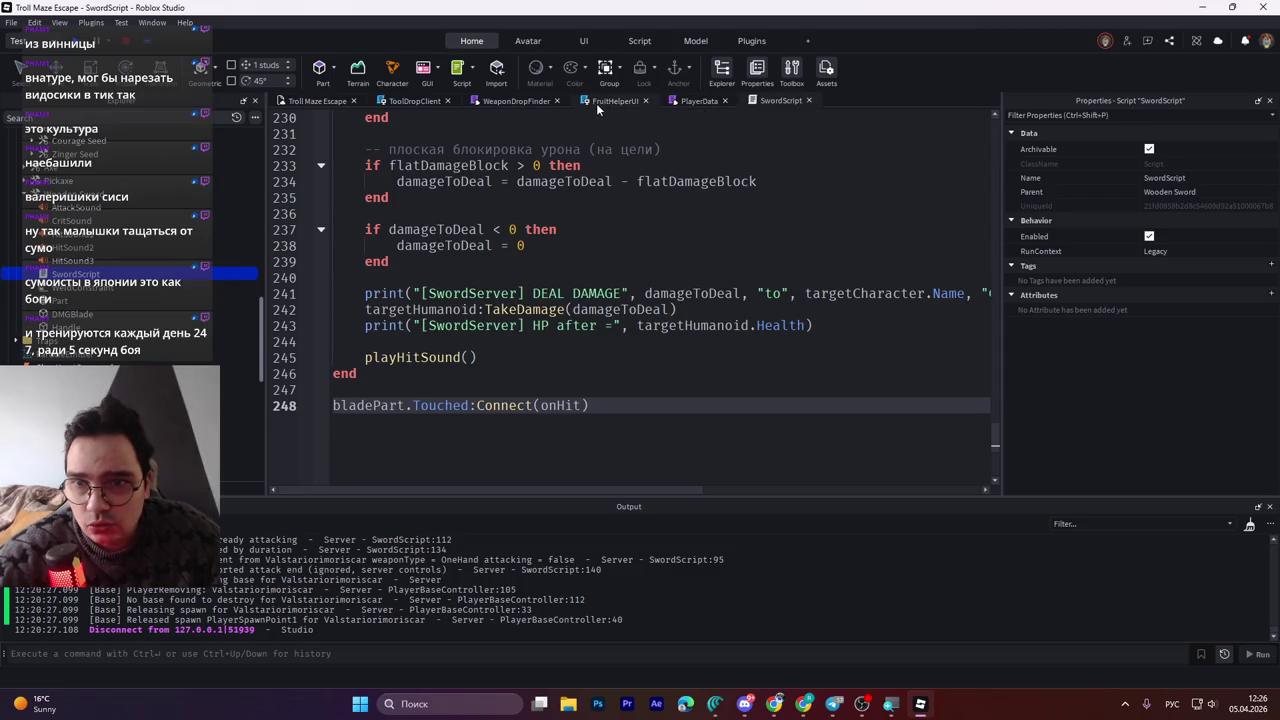
left_click(645, 101)
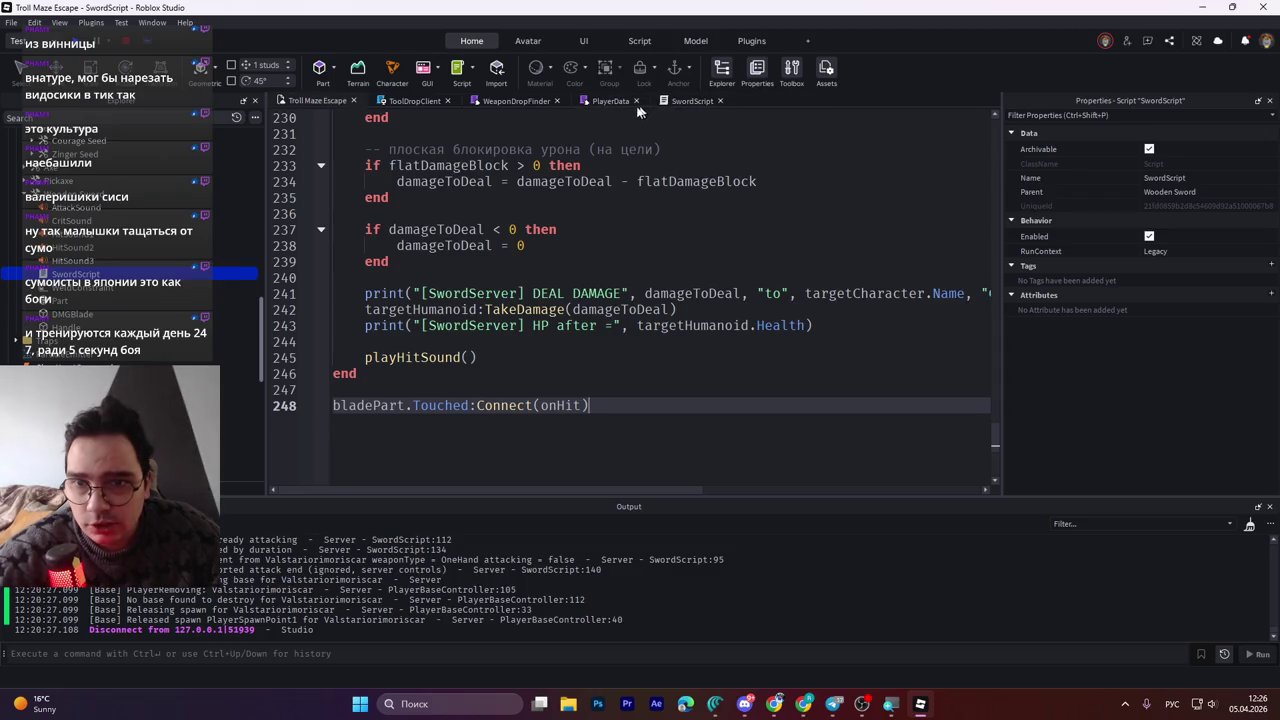
left_click(508, 103)
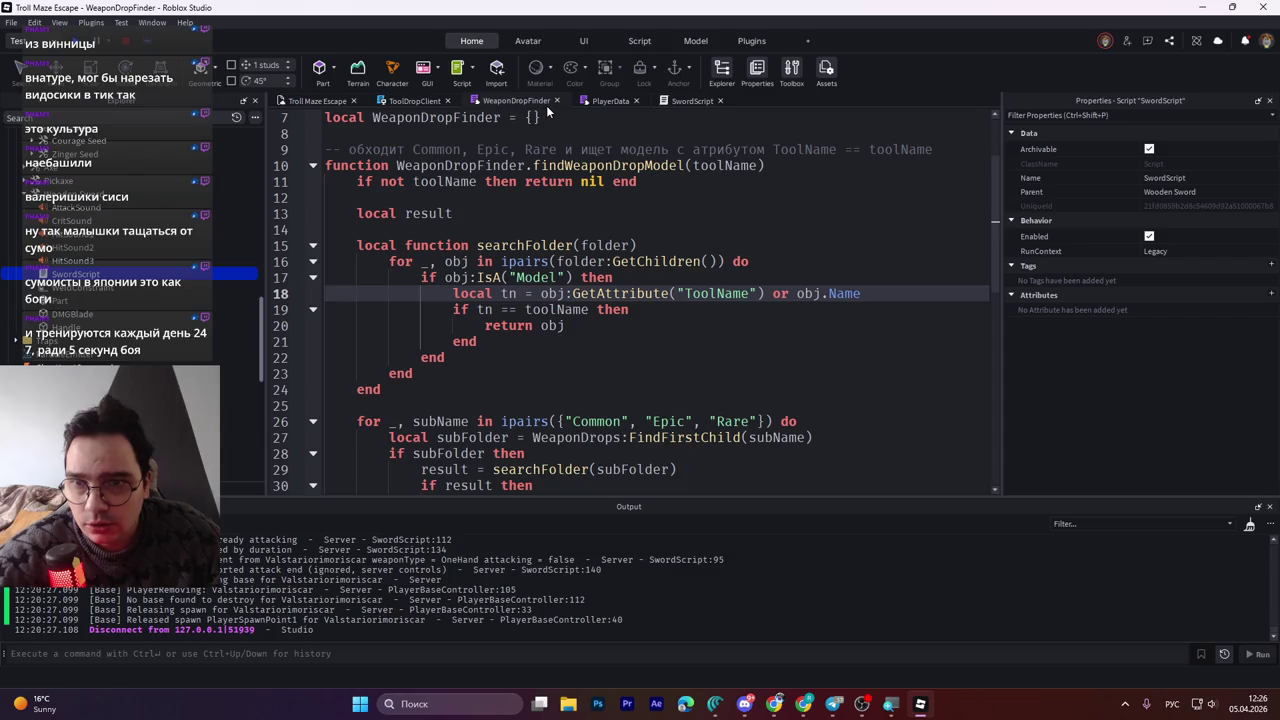
left_click(557, 101)
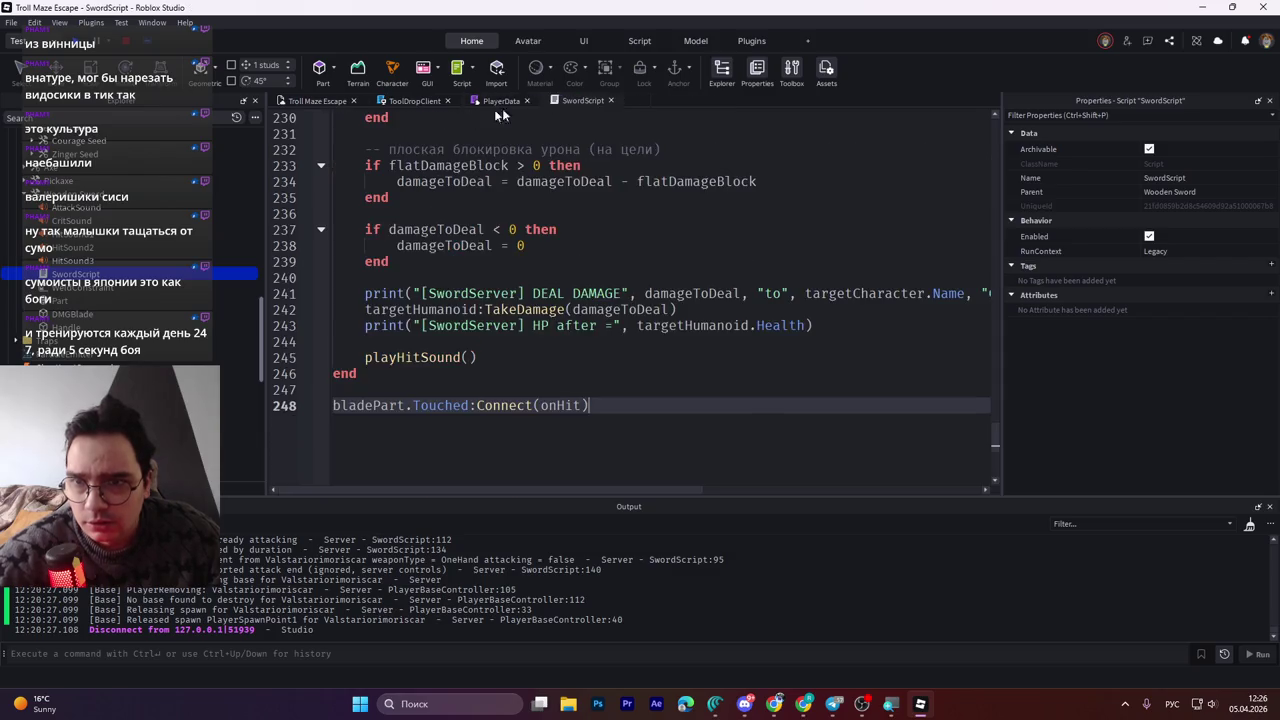
left_click(412, 103)
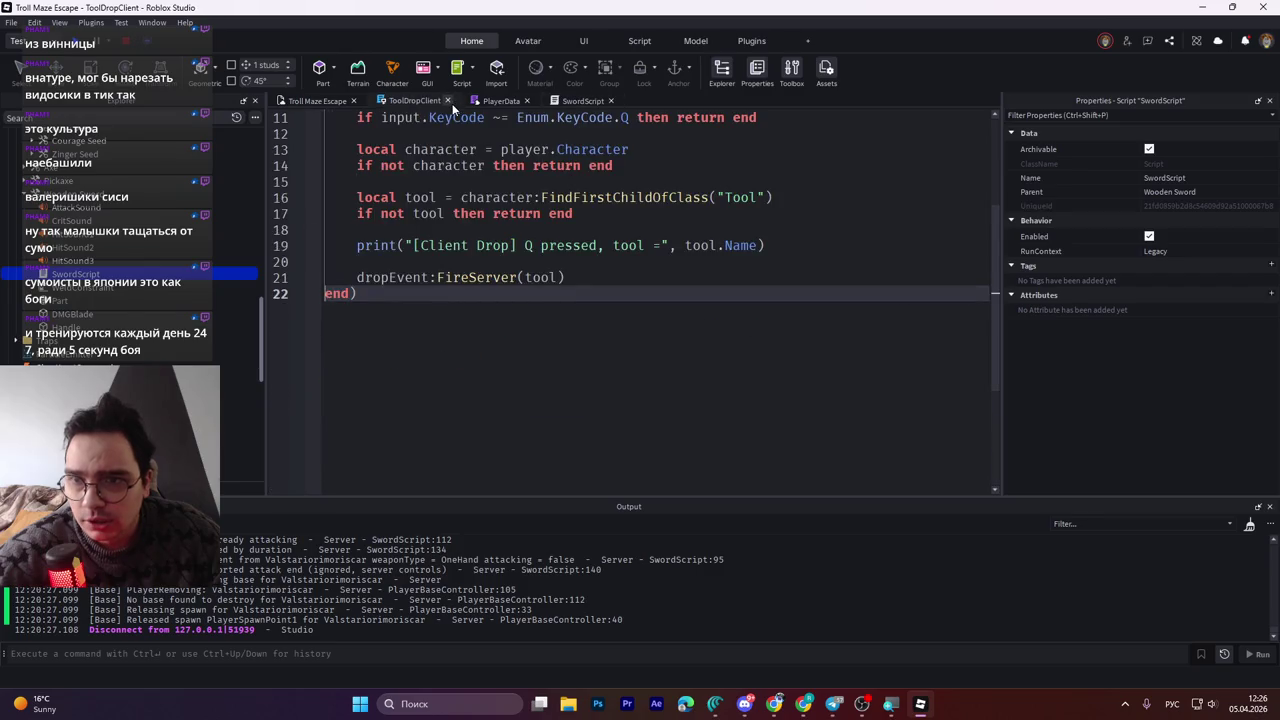
left_click(449, 102)
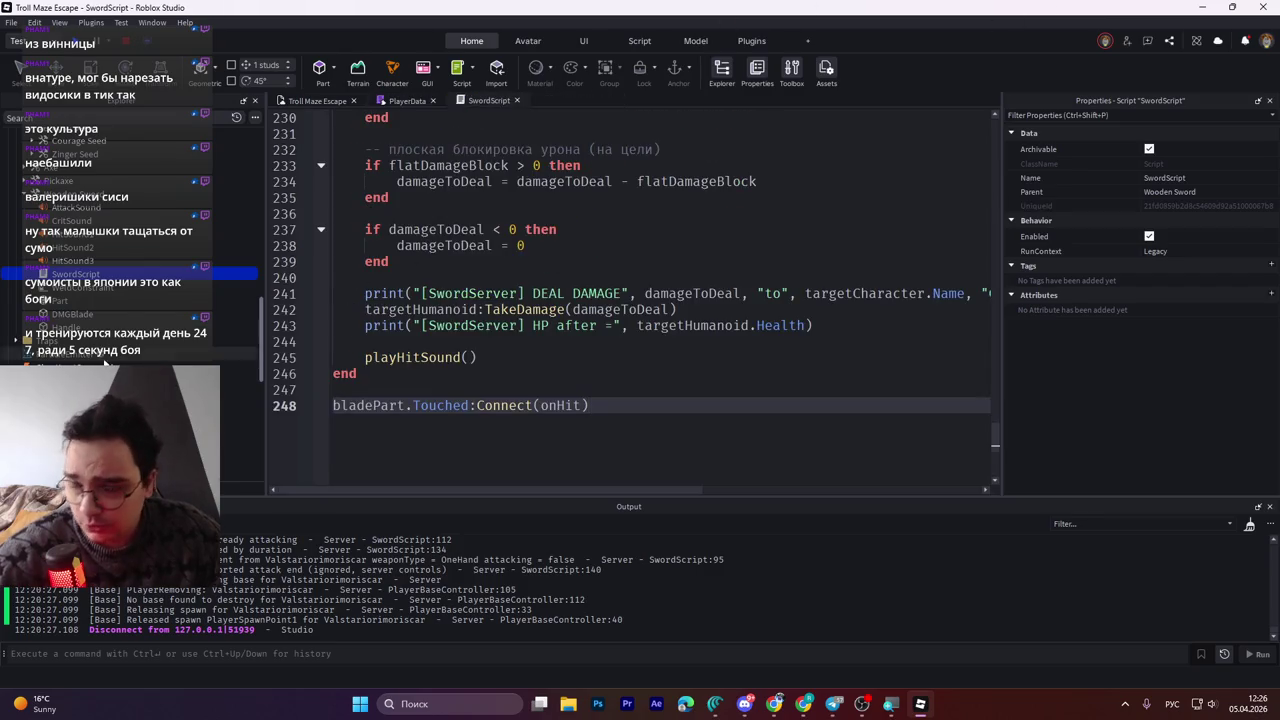
Open the WeaponAttackClient LocalScript from the Explorer and focus its code
left_click(240, 393)
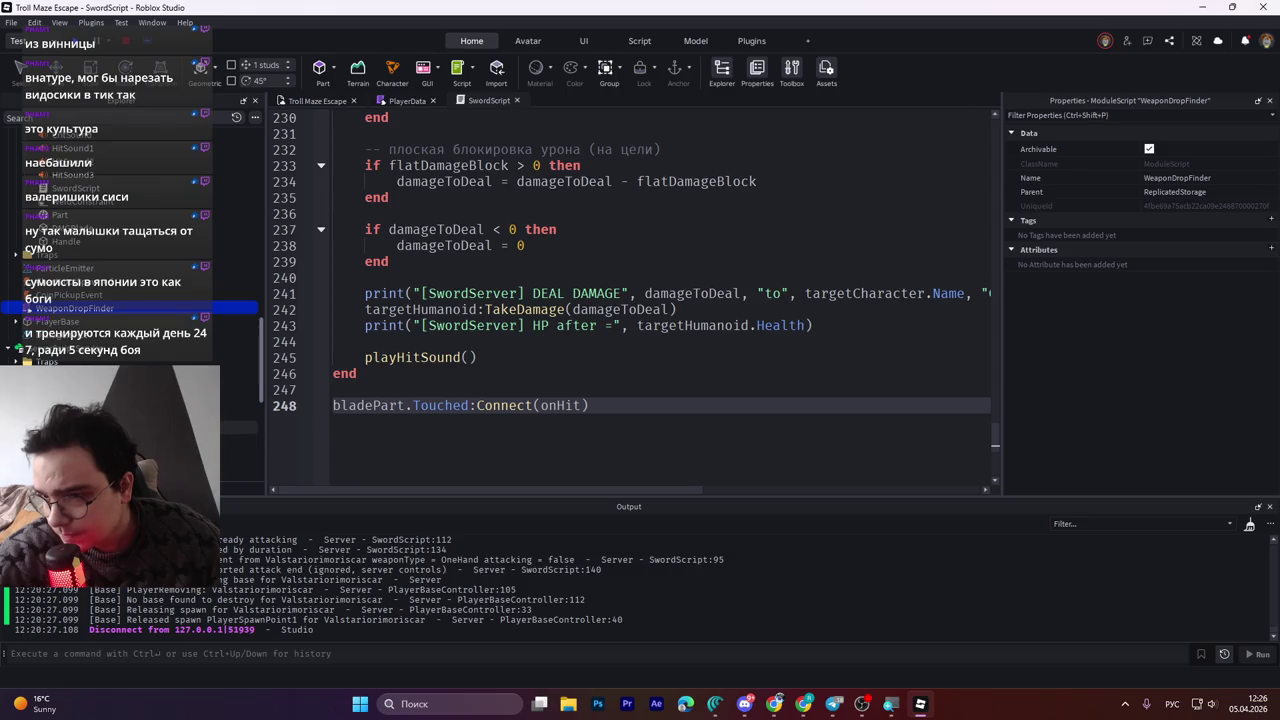
left_click(791, 72)
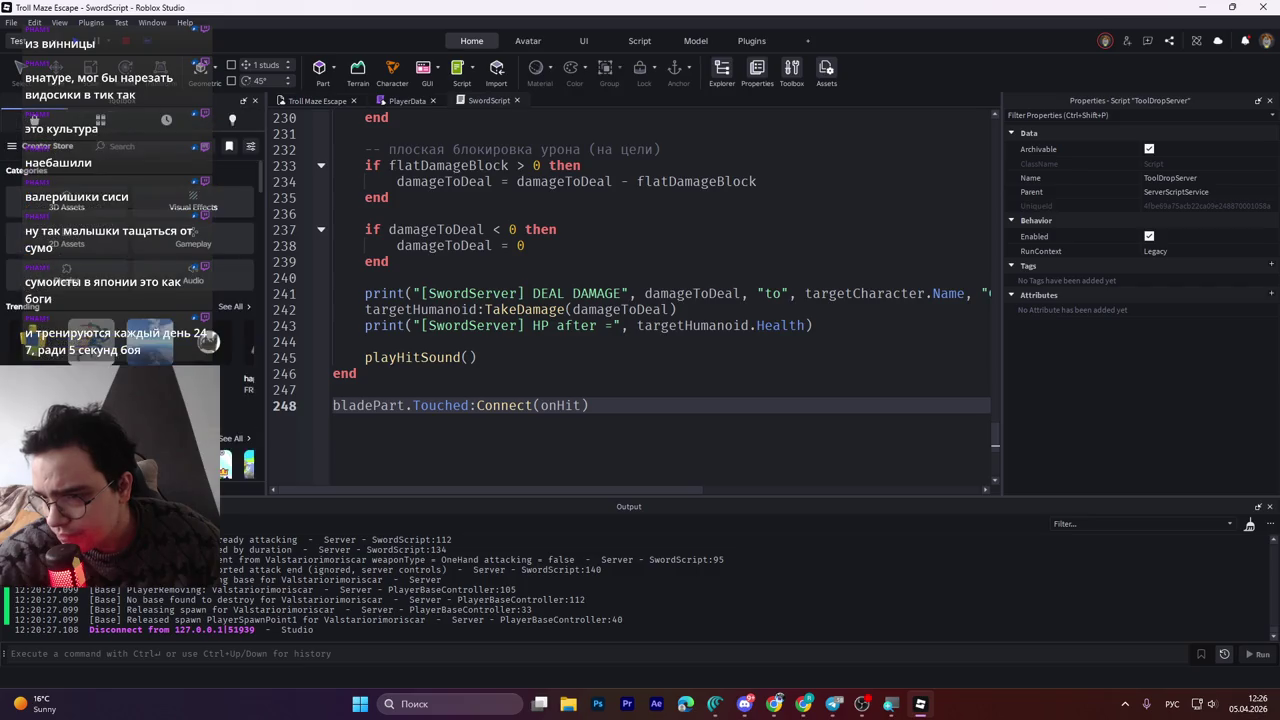
left_click(791, 72)
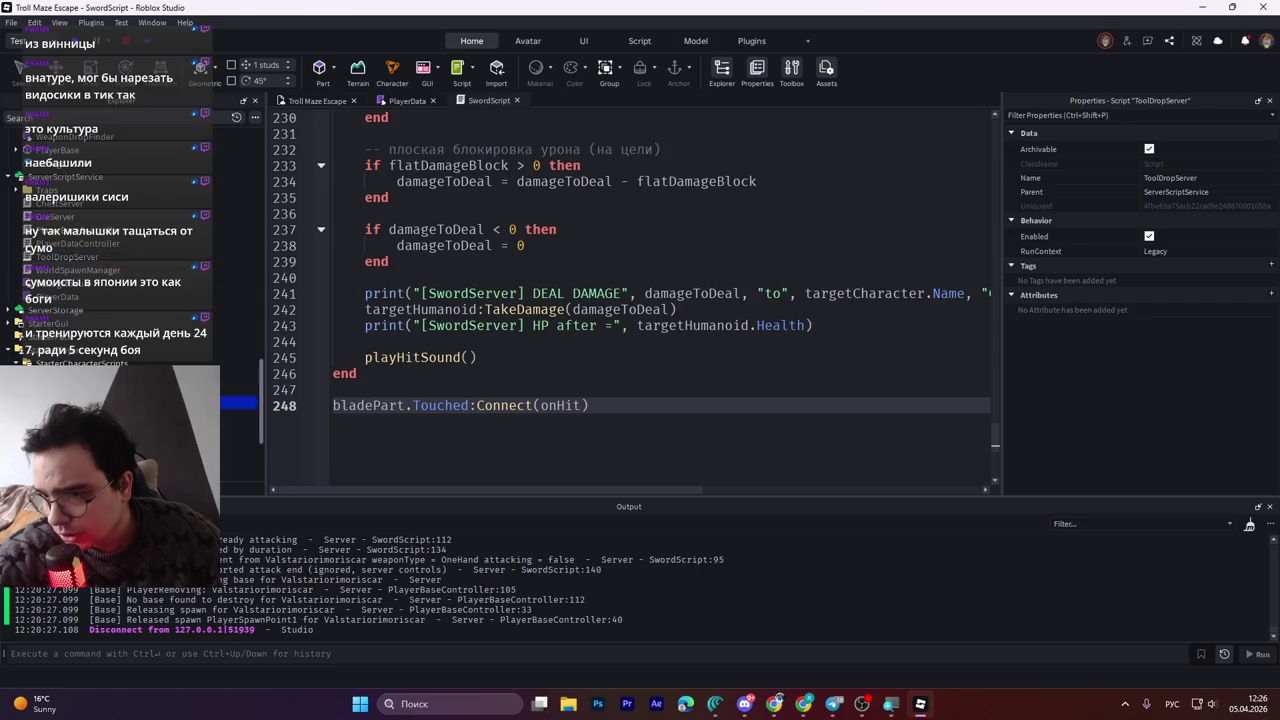
double_click(90, 377)
left_click(485, 331)
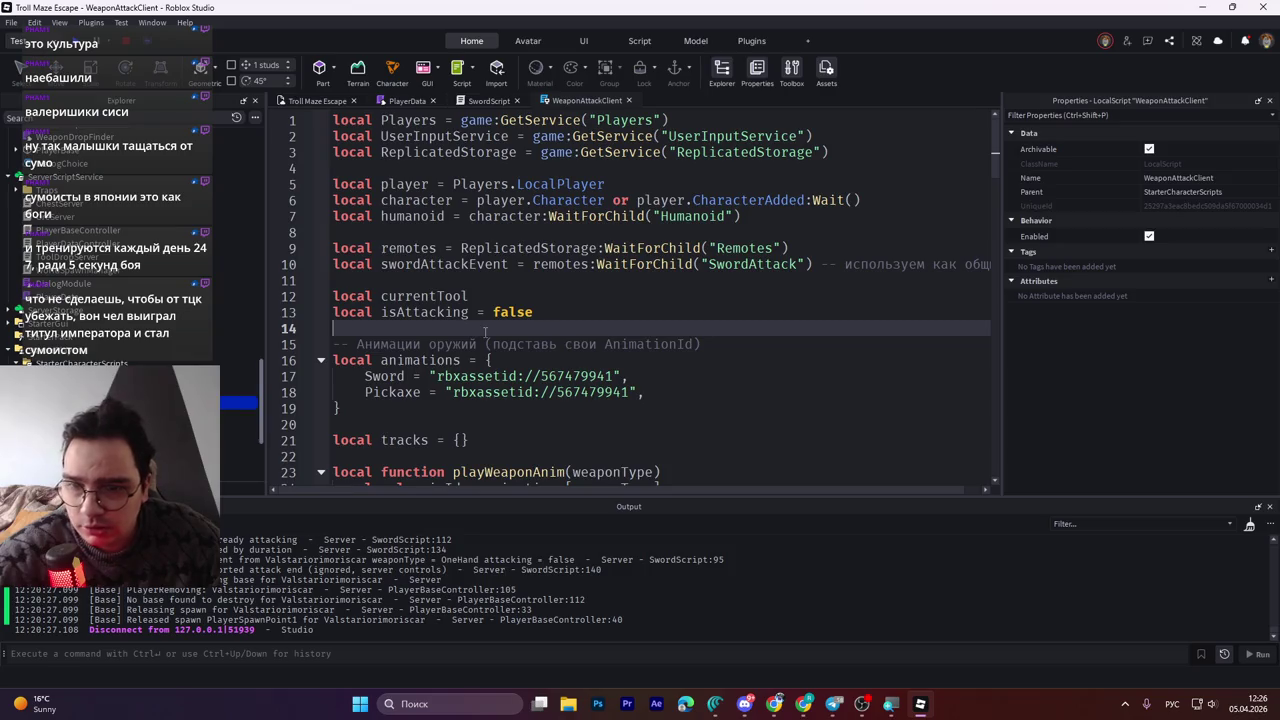
key("ctrl+a")
left_click(485, 331)
scroll(485, 331, "down", 12)
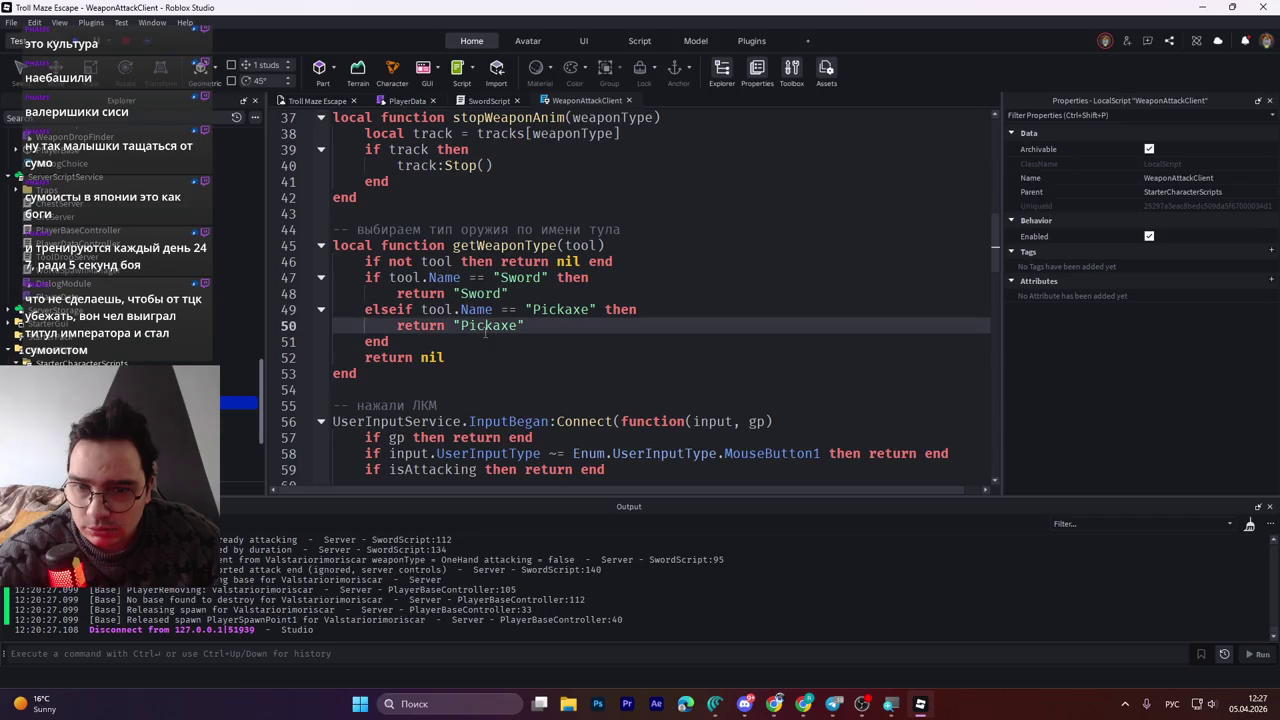
key("ctrl+a")
left_click(485, 331)
scroll(485, 331, "down", 18)
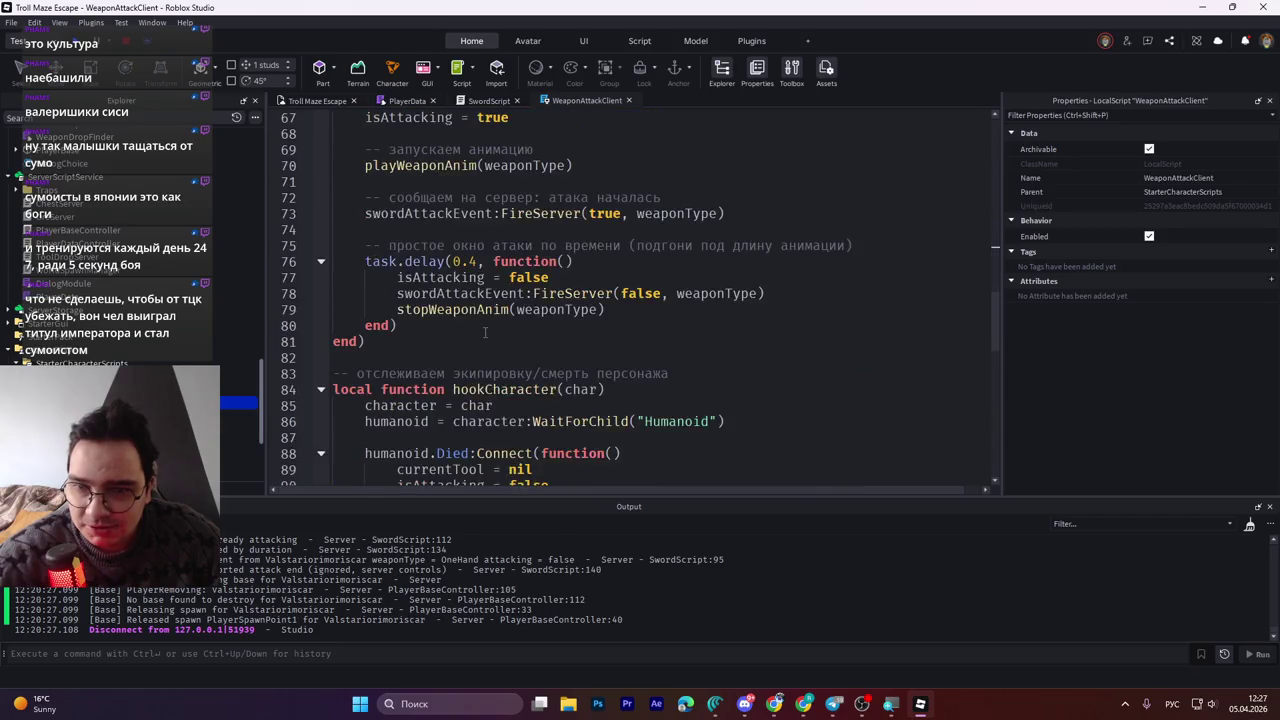
scroll(485, 331, "down", 3)
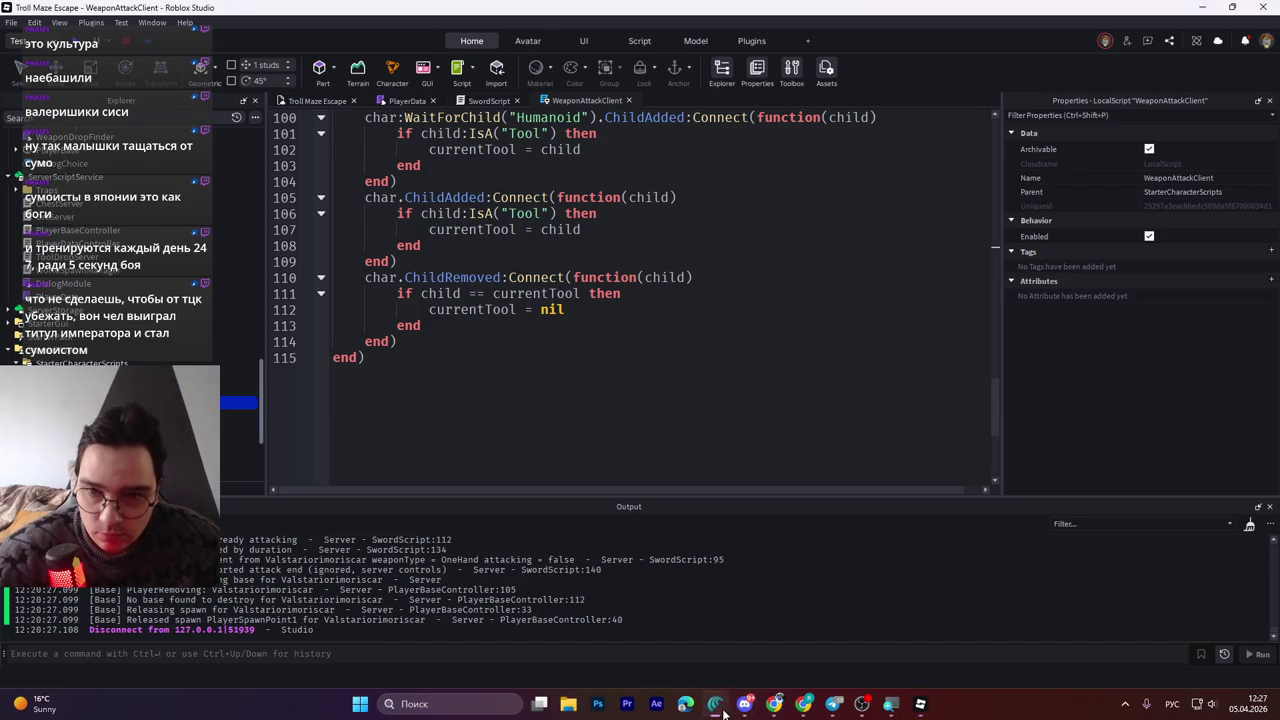
left_click(920, 705)
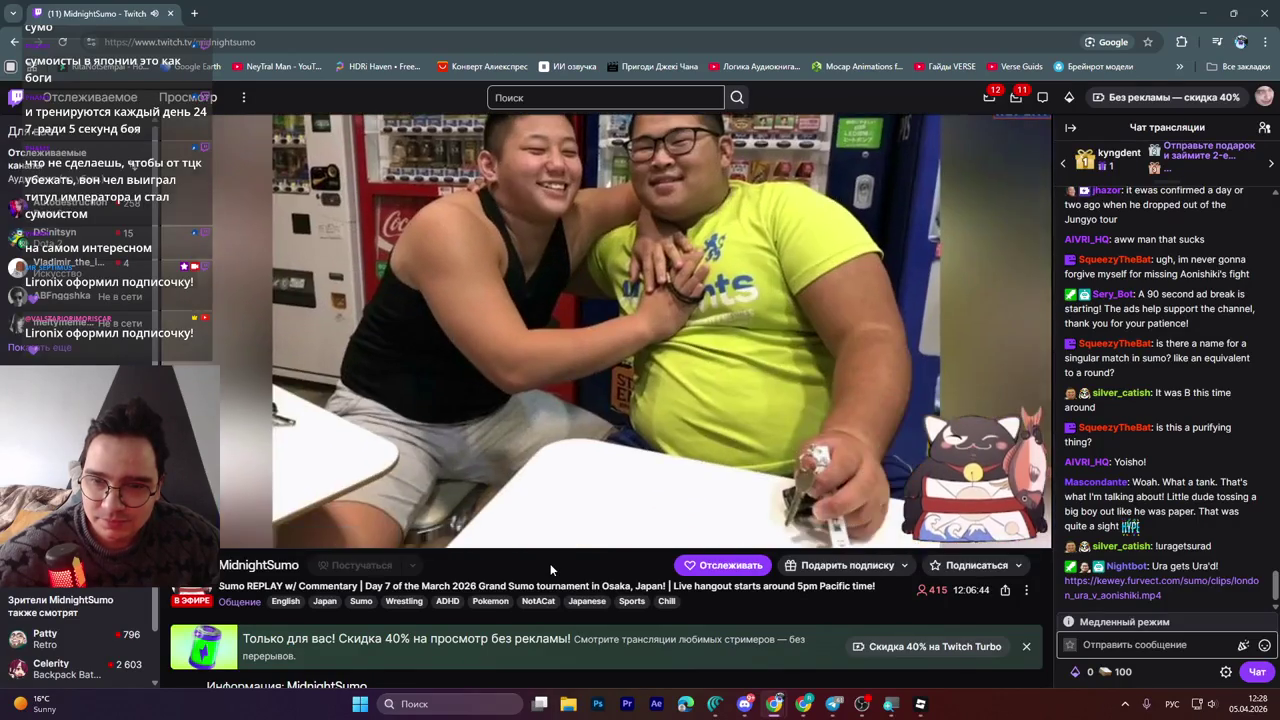
scroll(550, 563, "up", 1)
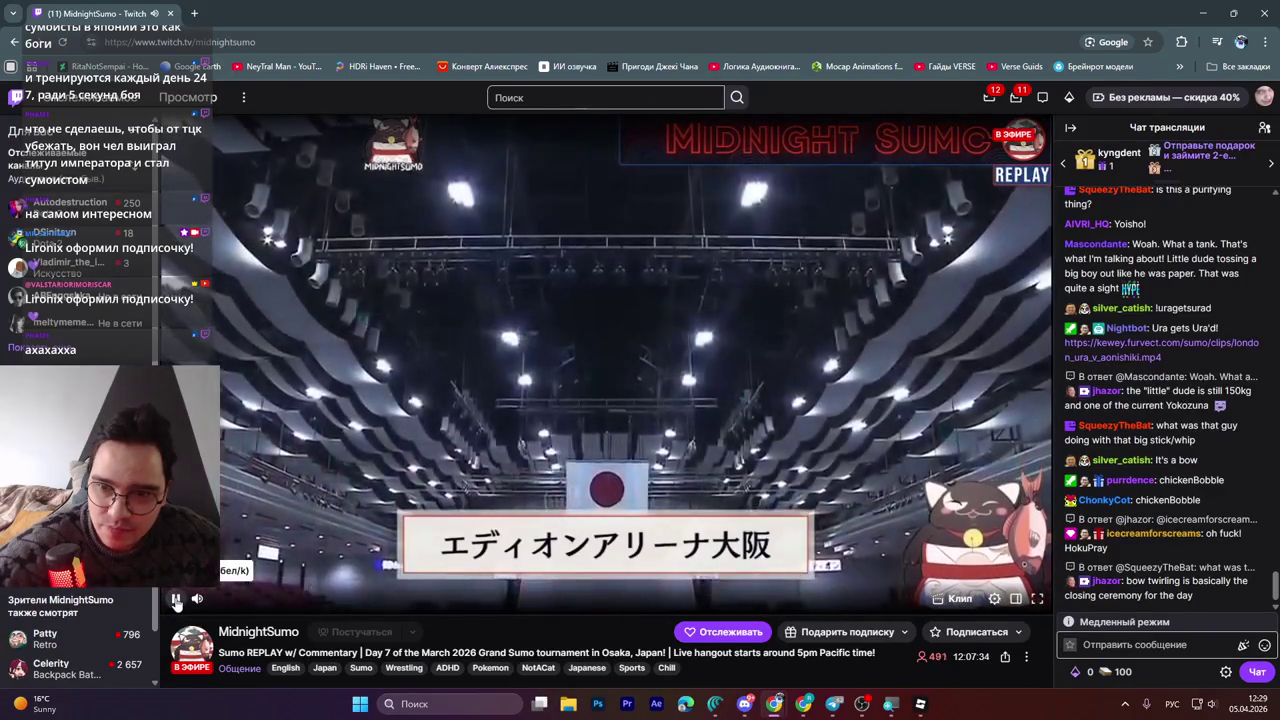
mouse_move(178, 600)
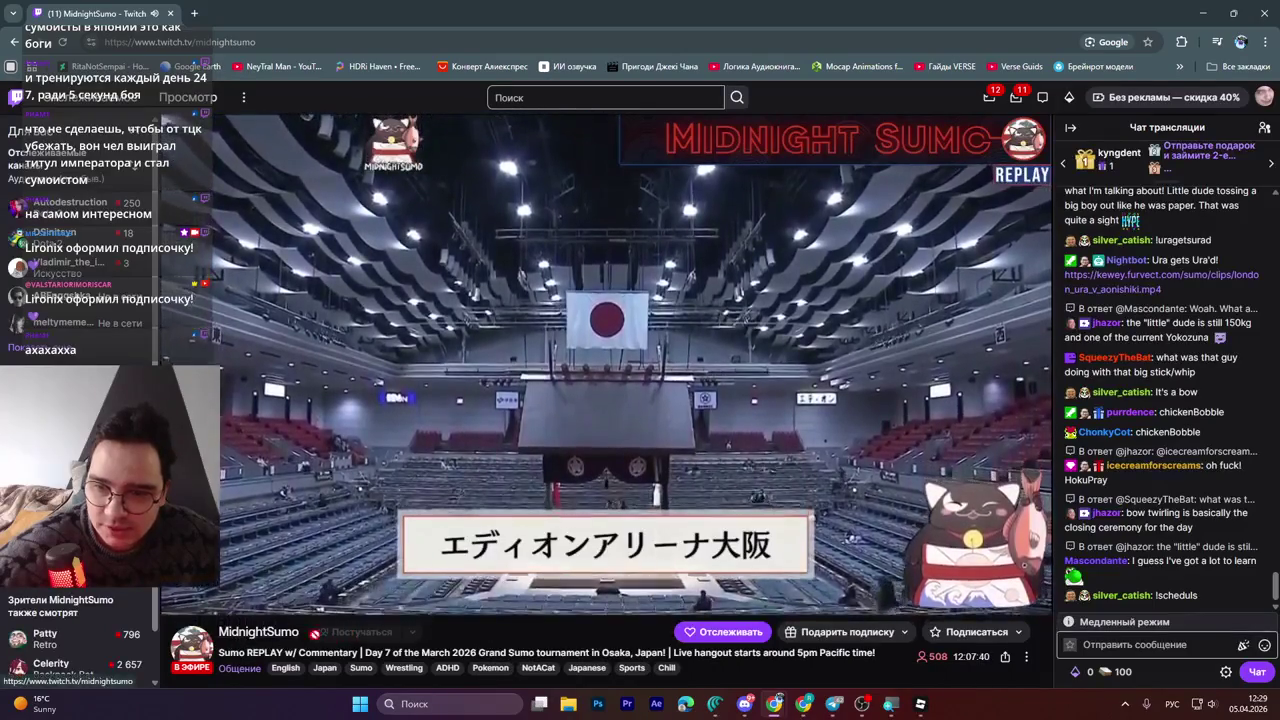
mouse_move(662, 585)
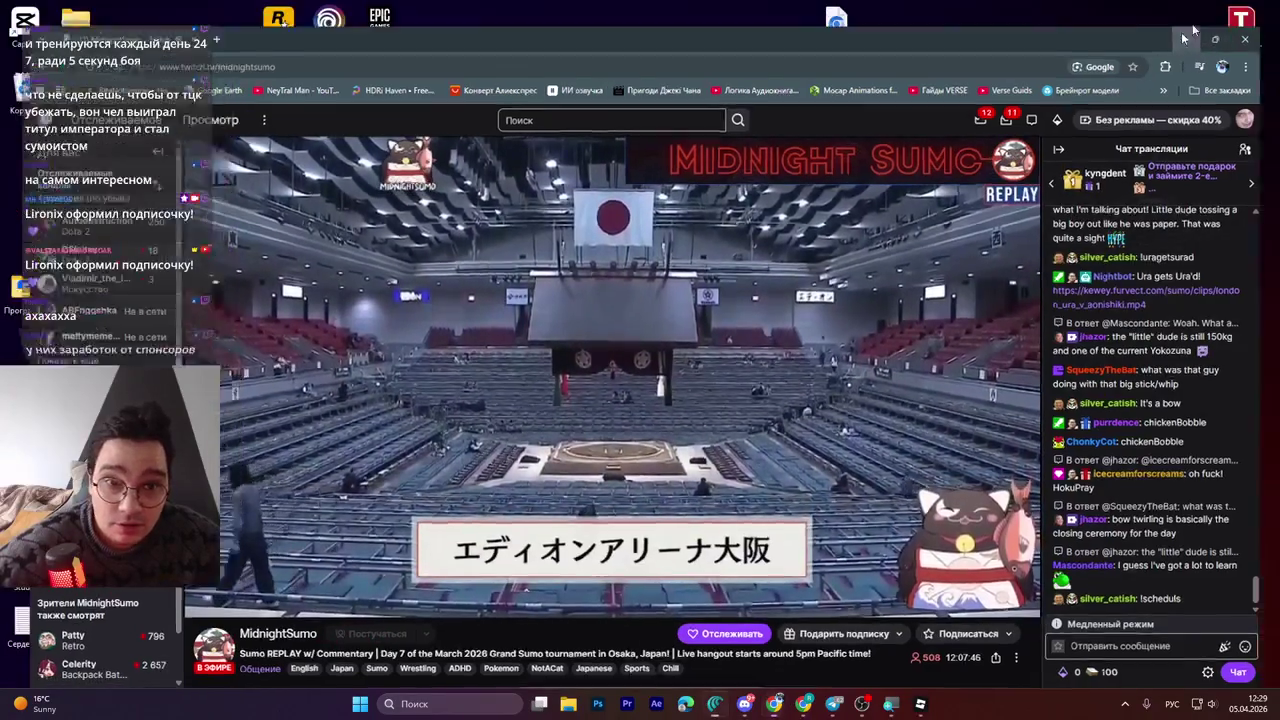
key("super+d")
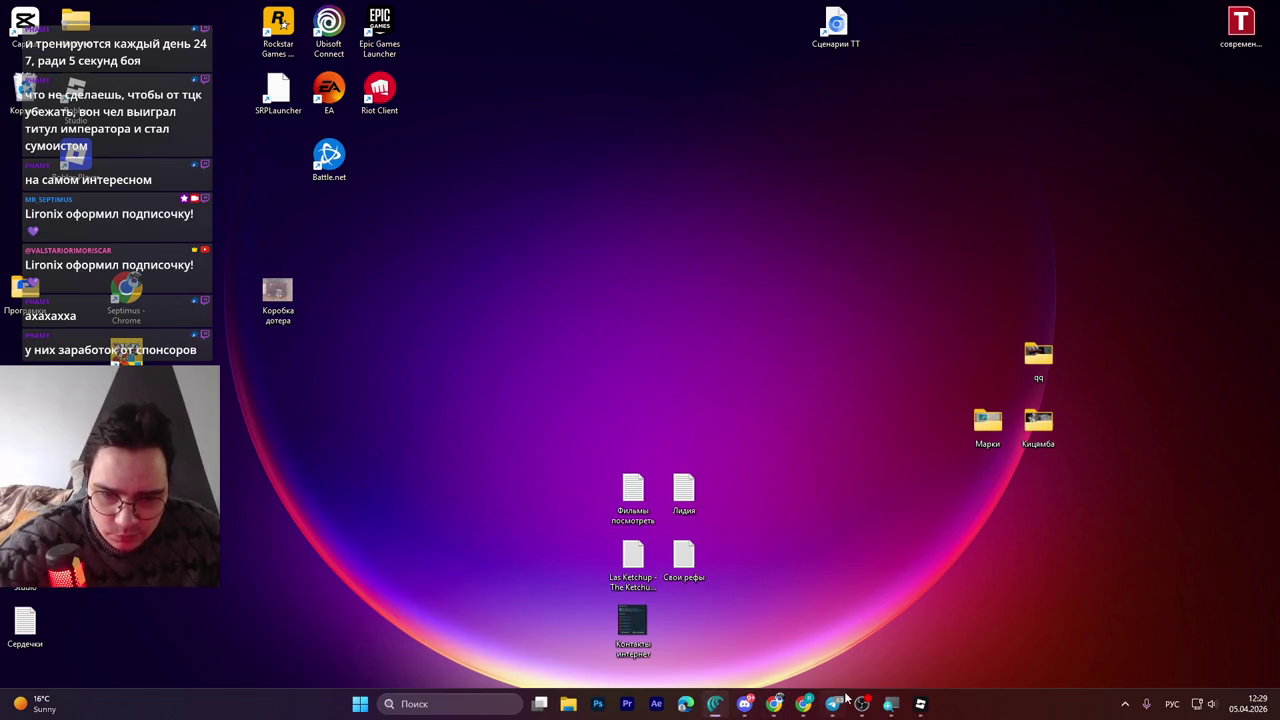
left_click(920, 705)
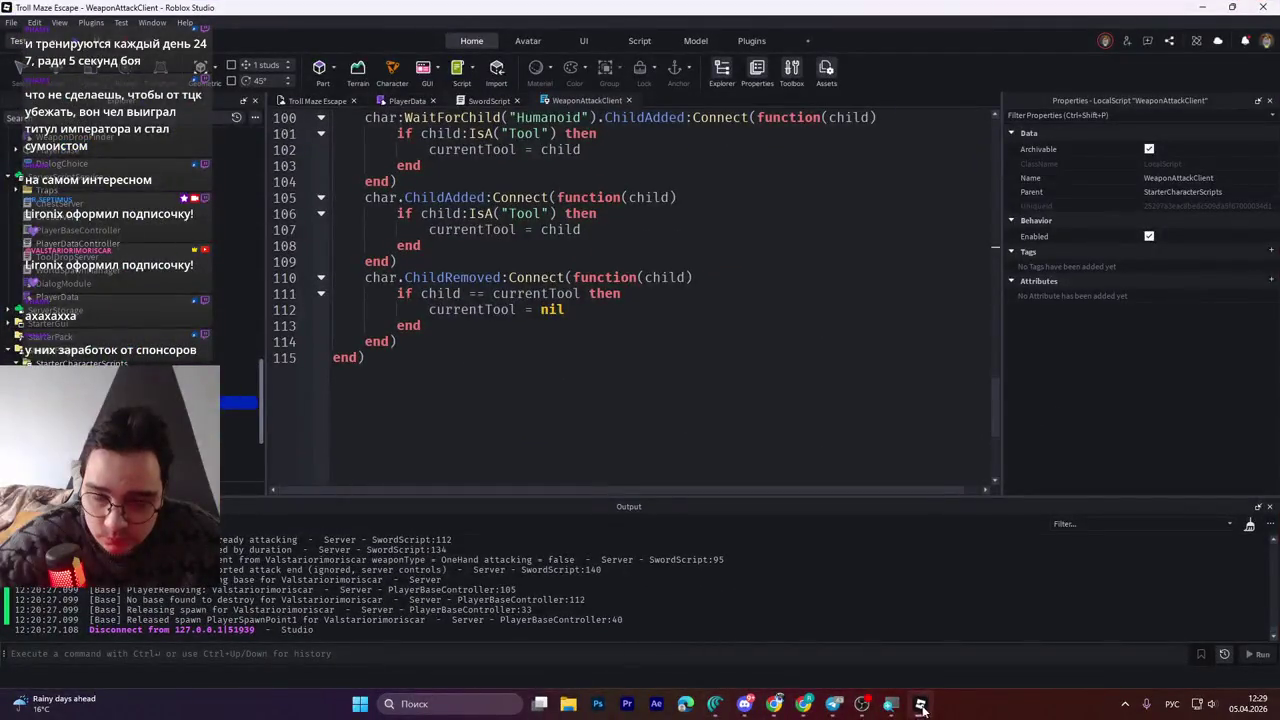
Minimize the Roblox Studio window to the taskbar, leaving the desktop visible
mouse_move(803, 712)
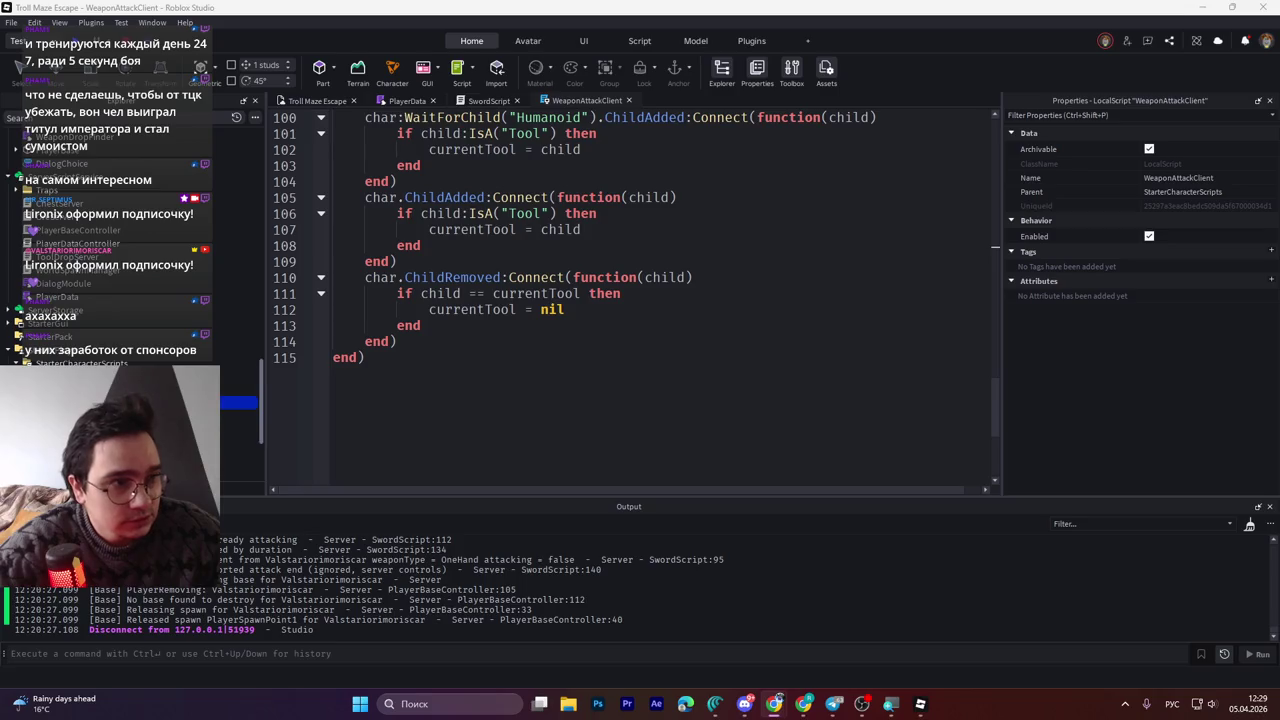
left_click(920, 706)
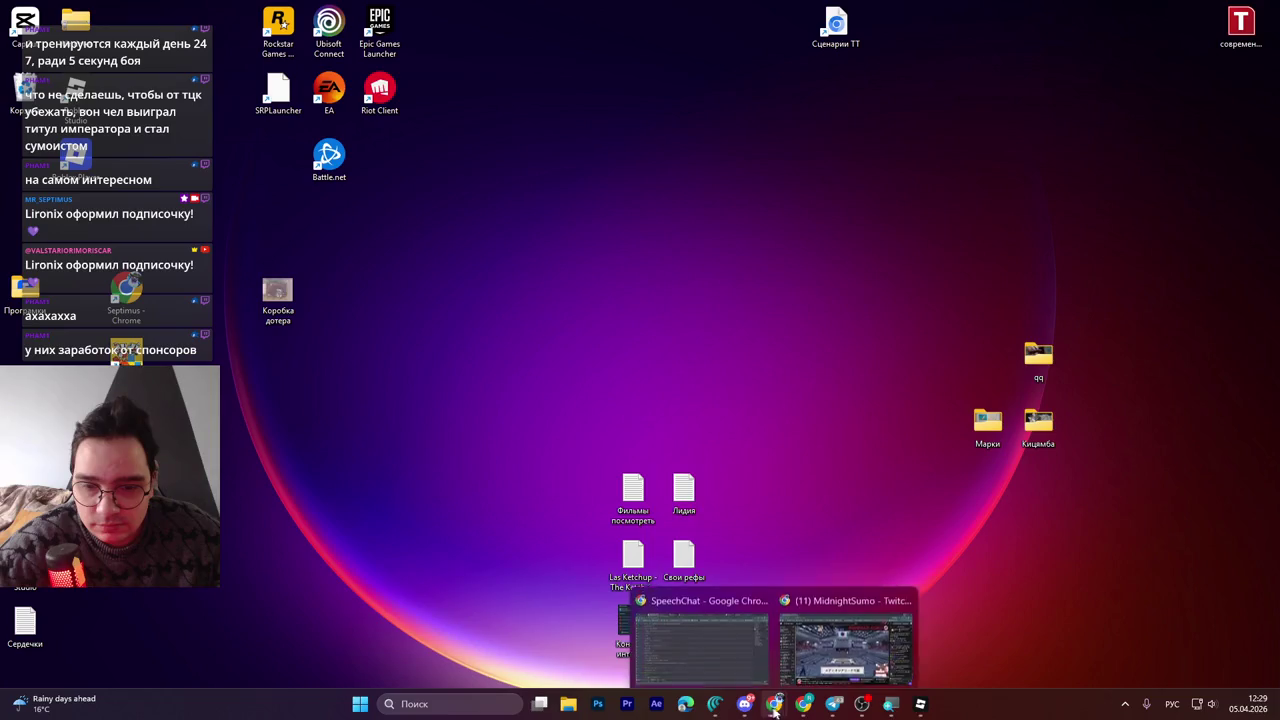
Pause the MidnightSumo replay in Chrome, hide the browser, and bring Roblox Studio back
left_click(749, 650)
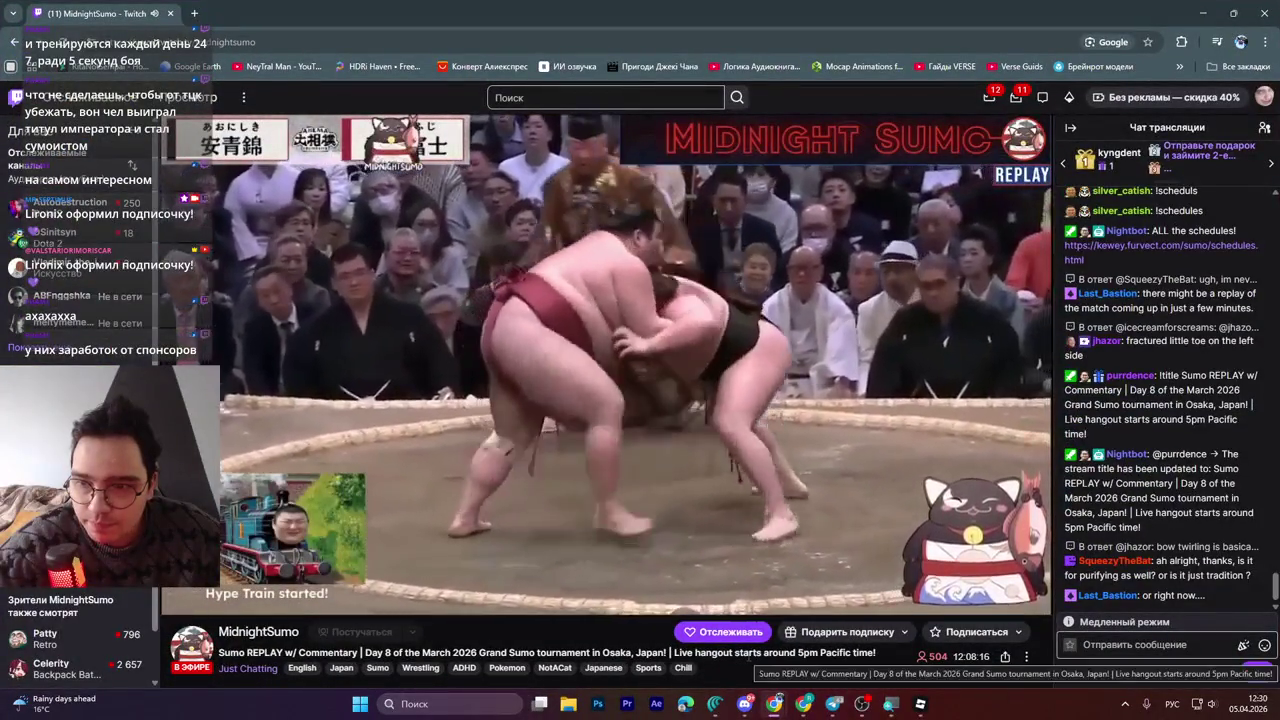
mouse_move(322, 535)
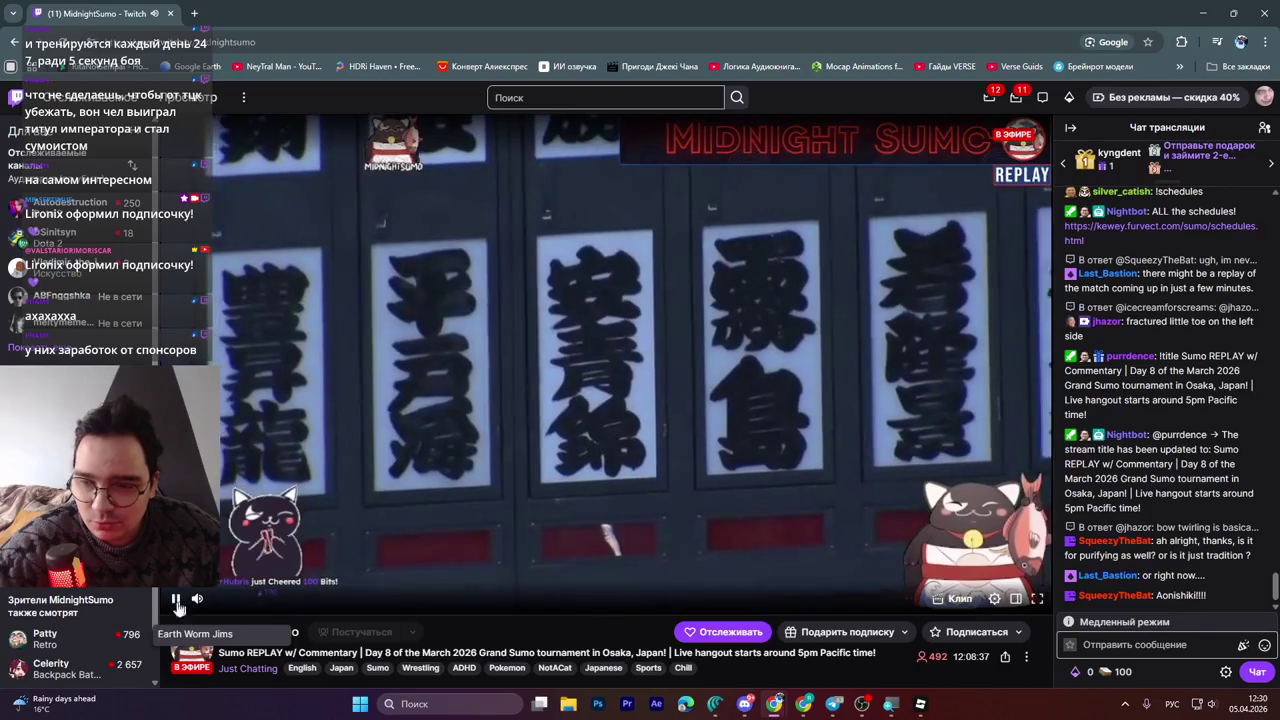
mouse_move(180, 610)
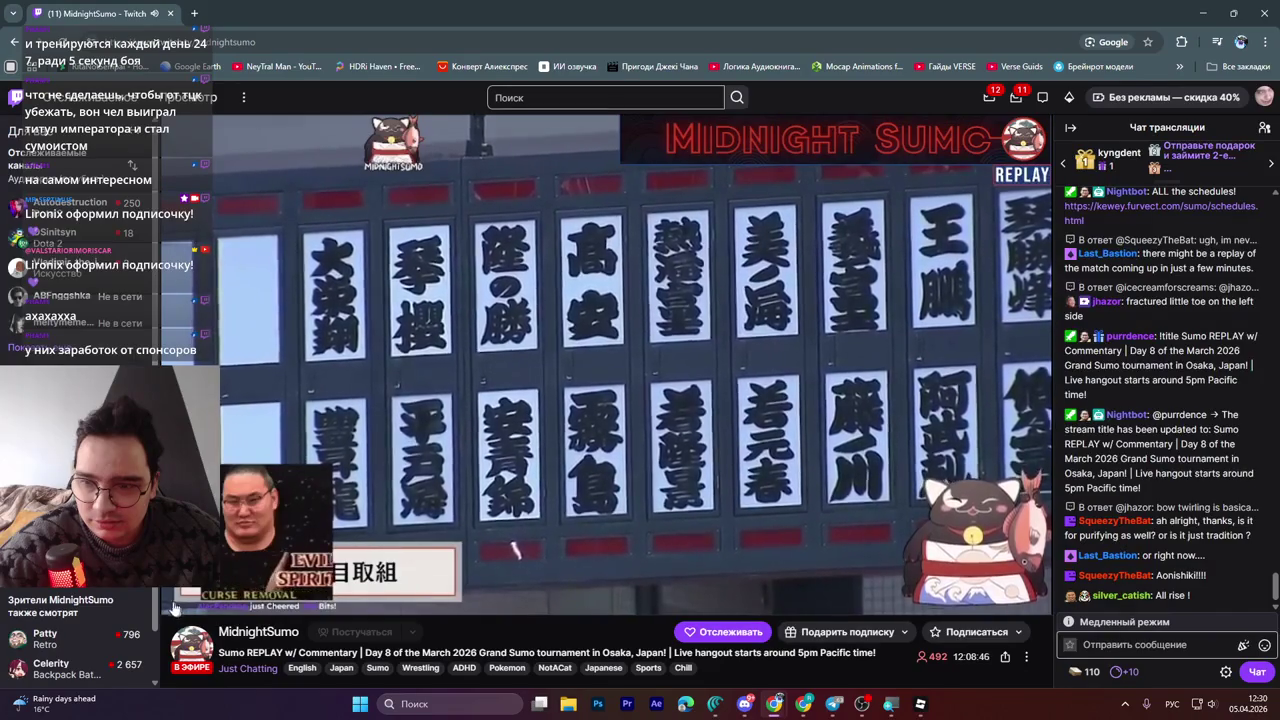
left_click(176, 598)
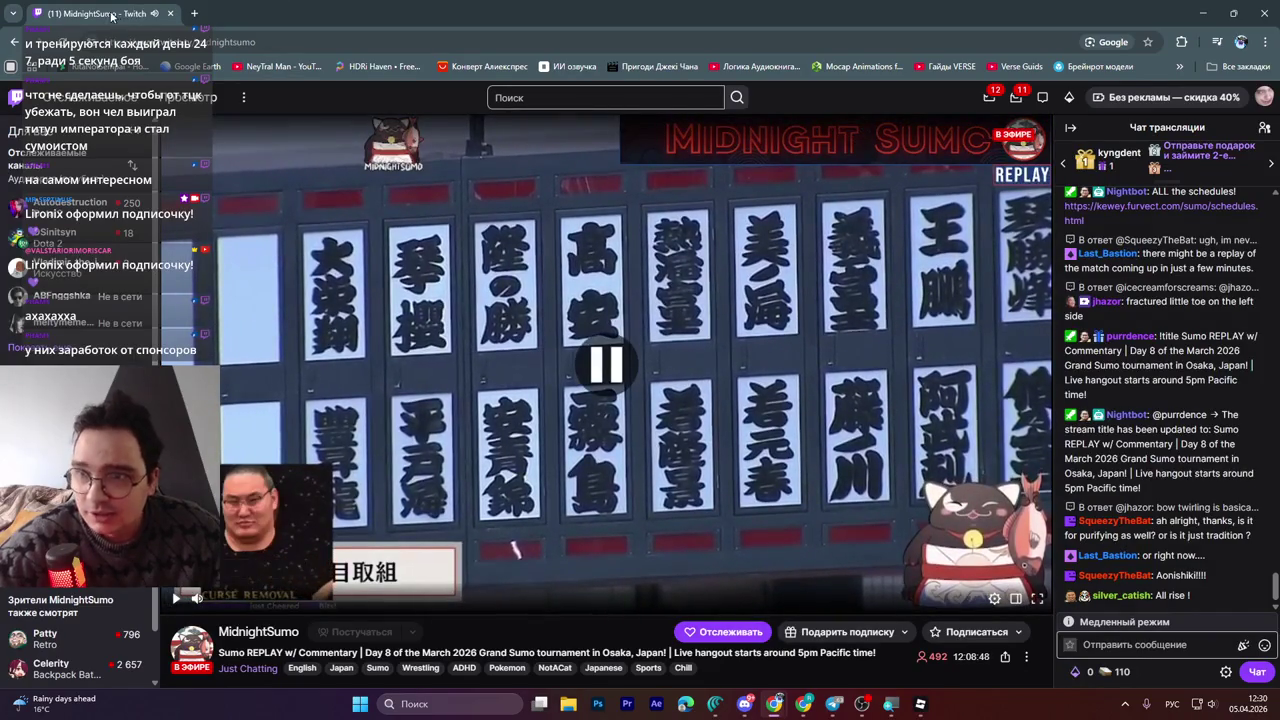
key("super+d")
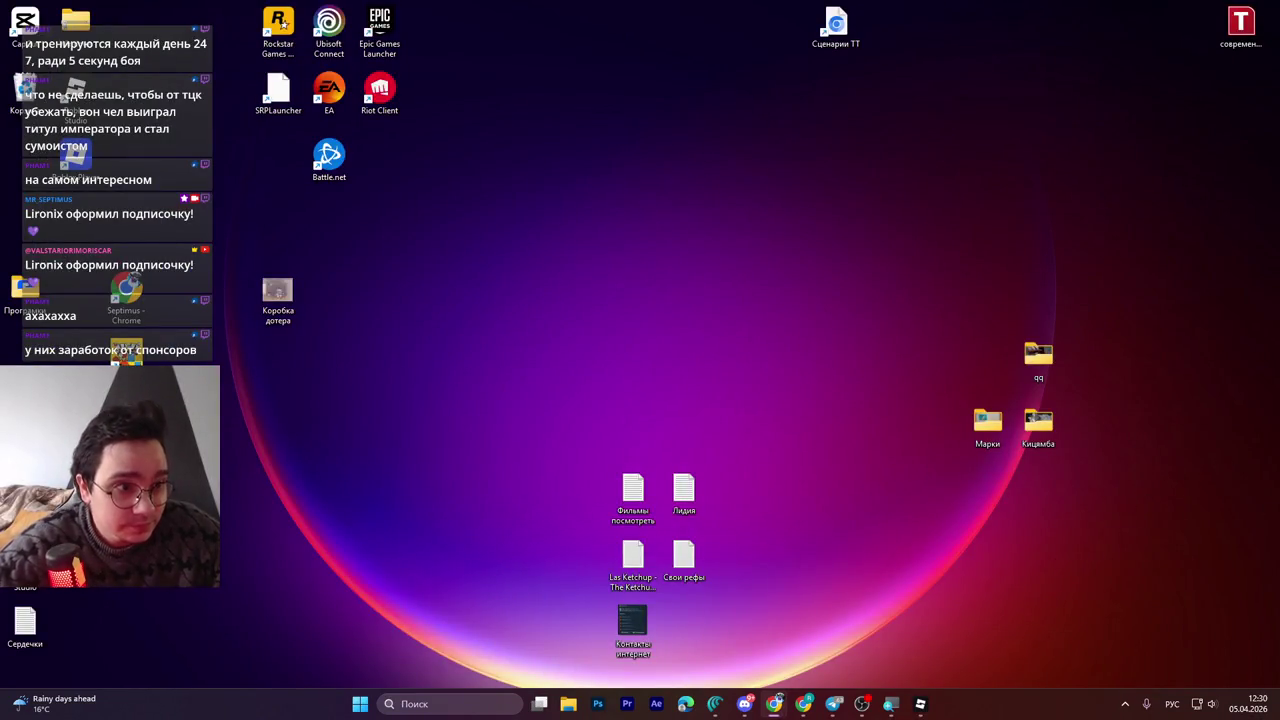
left_click(920, 708)
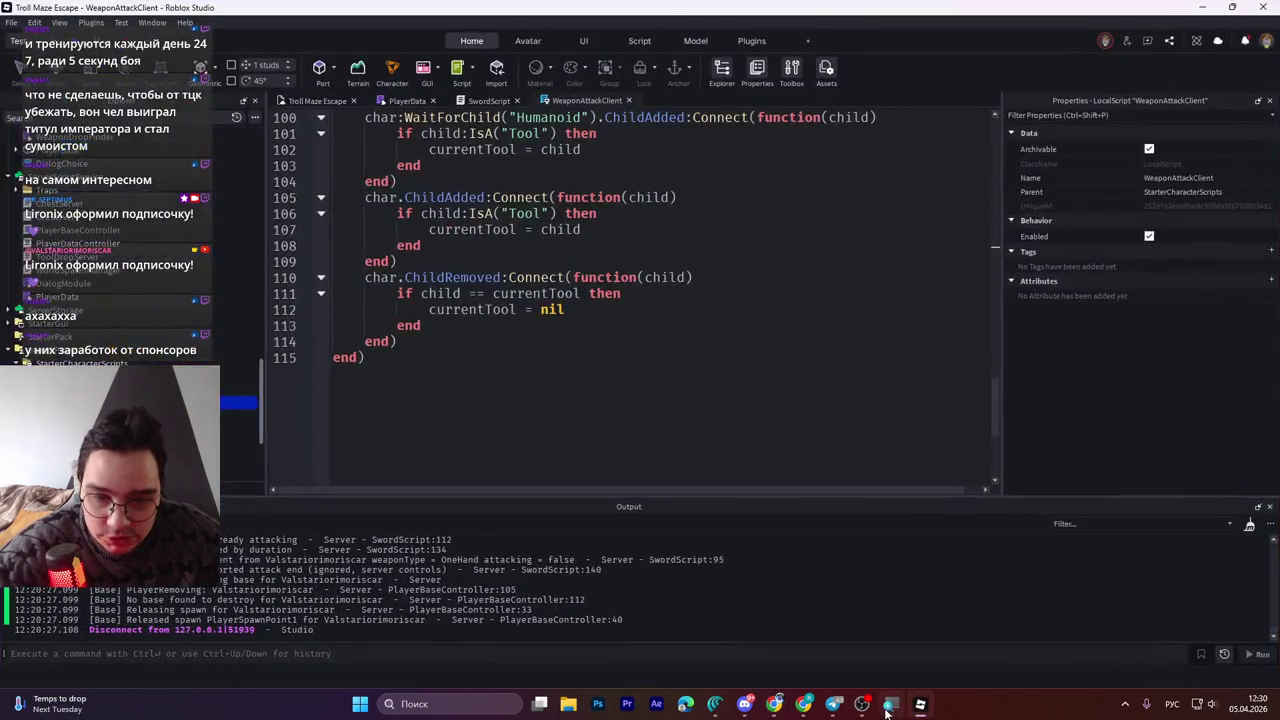
Review the WeaponAttackClient script around the mouse-button check, selecting all of its code
left_click(557, 346)
scroll(560, 350, "up", 15)
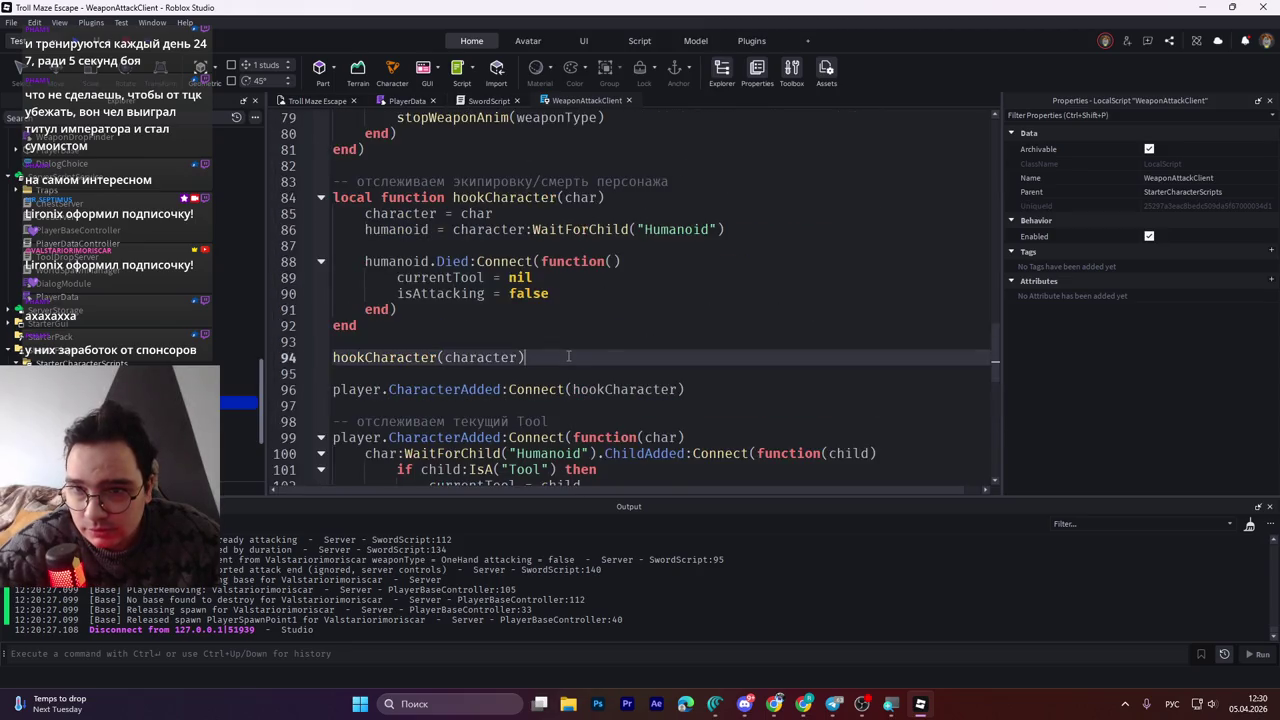
scroll(568, 356, "down", 2)
scroll(568, 356, "up", 5)
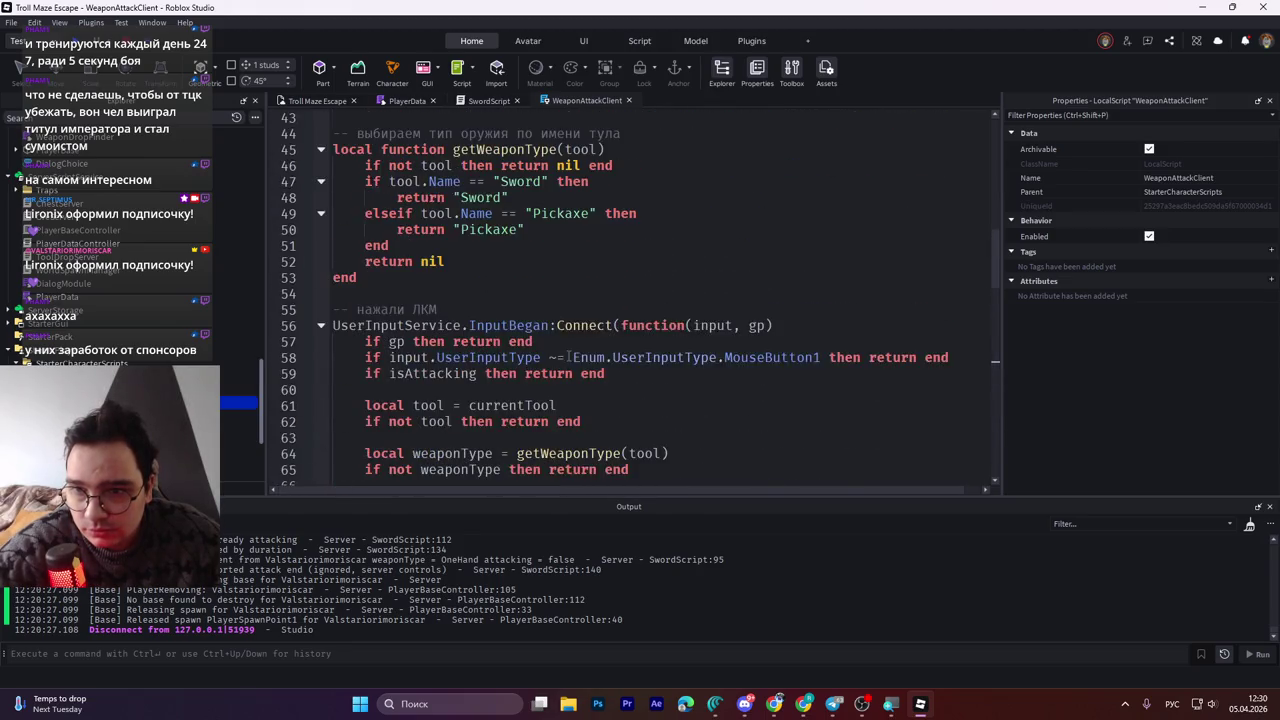
left_click(568, 357)
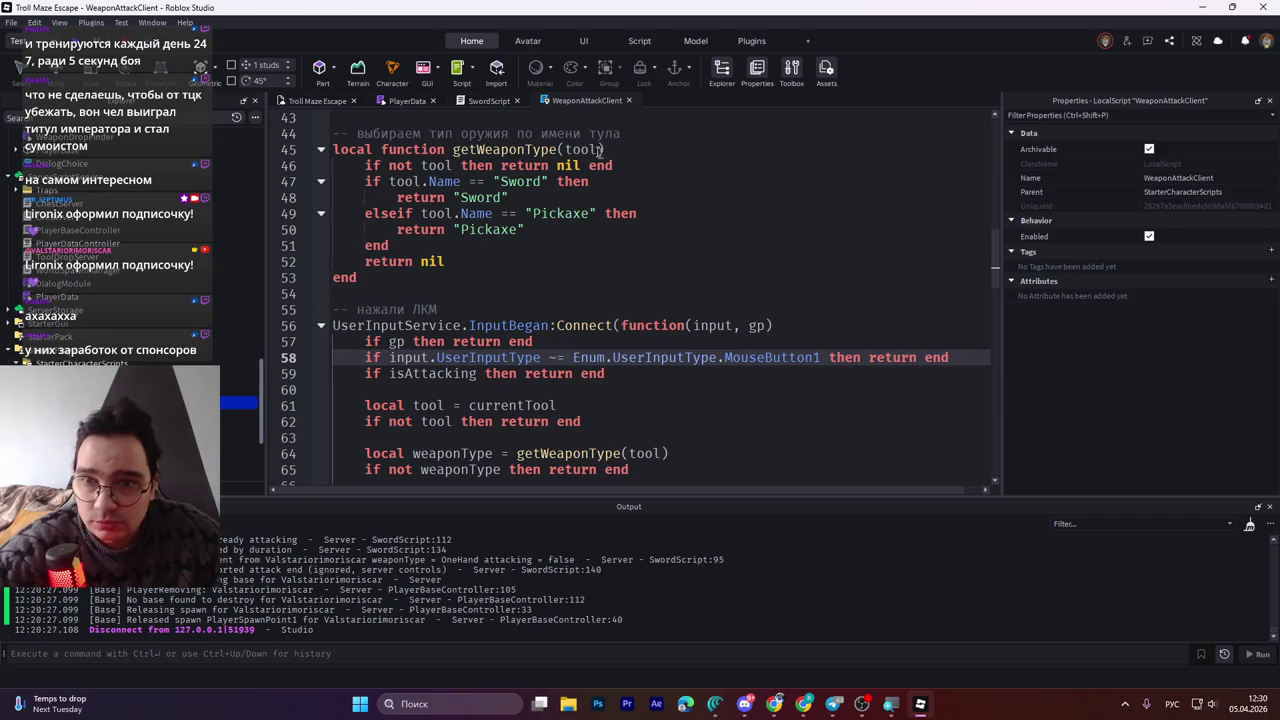
key("ctrl+a")
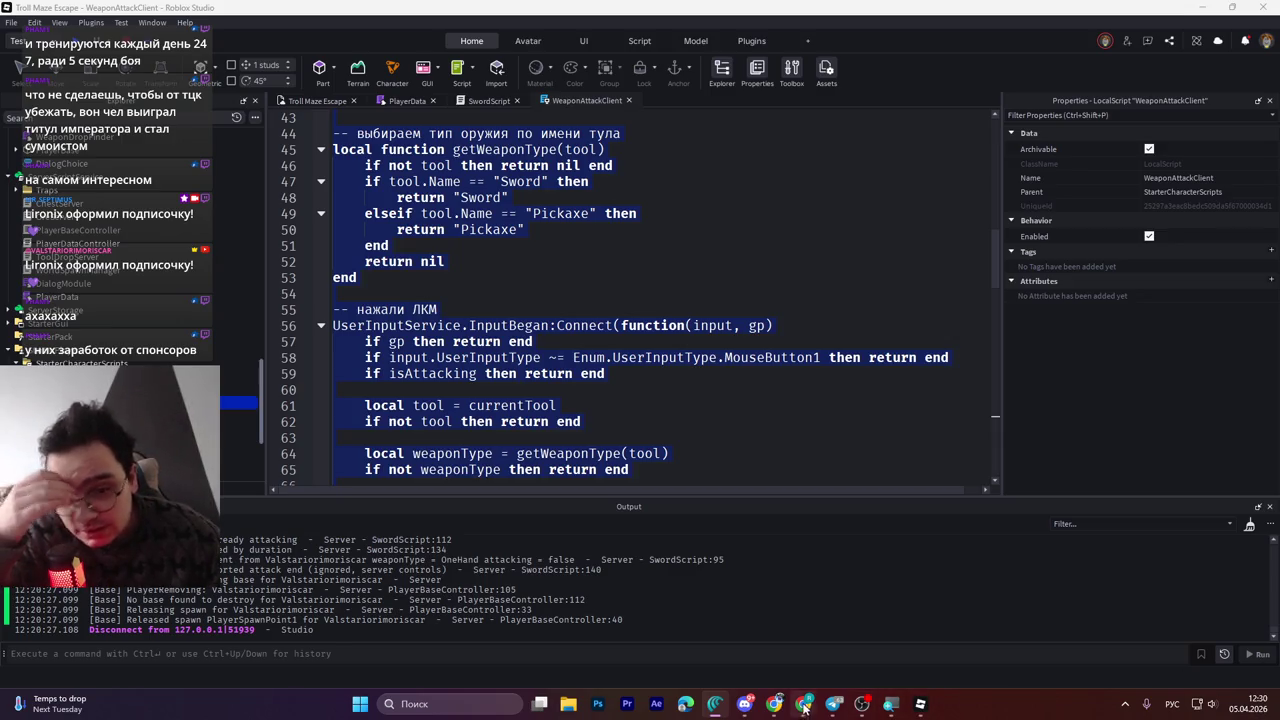
mouse_move(733, 718)
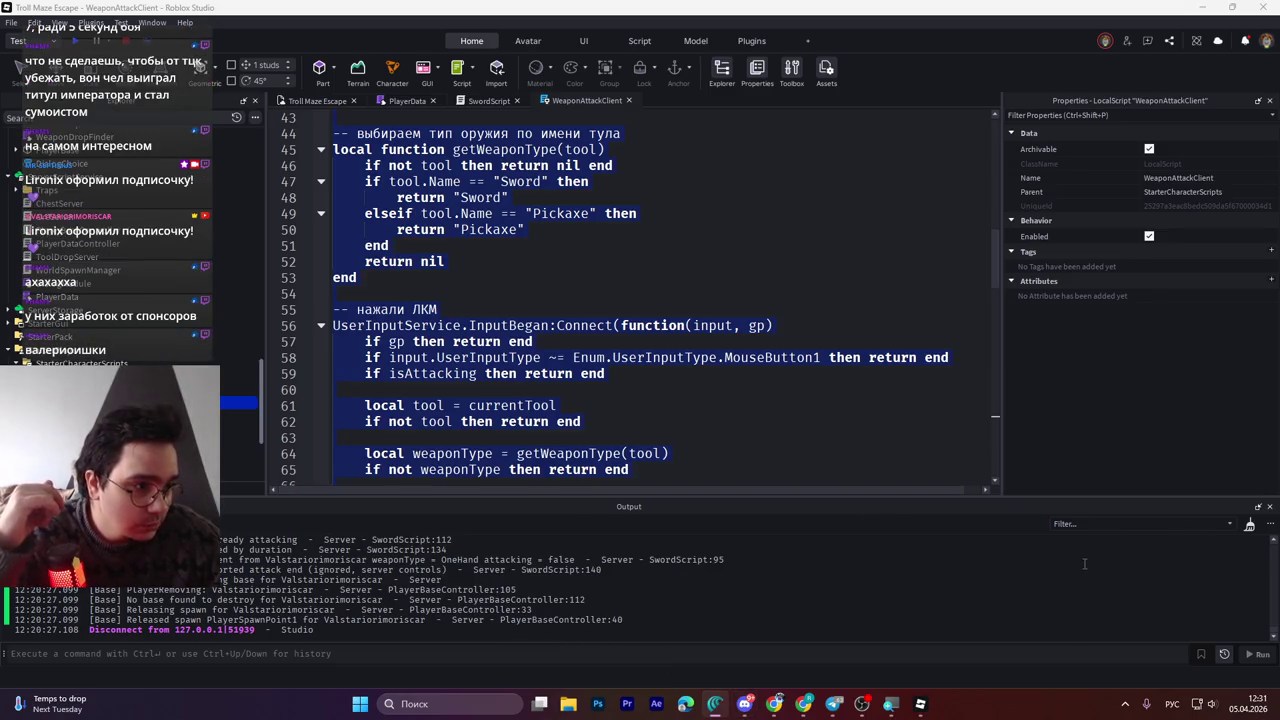
left_click(615, 407)
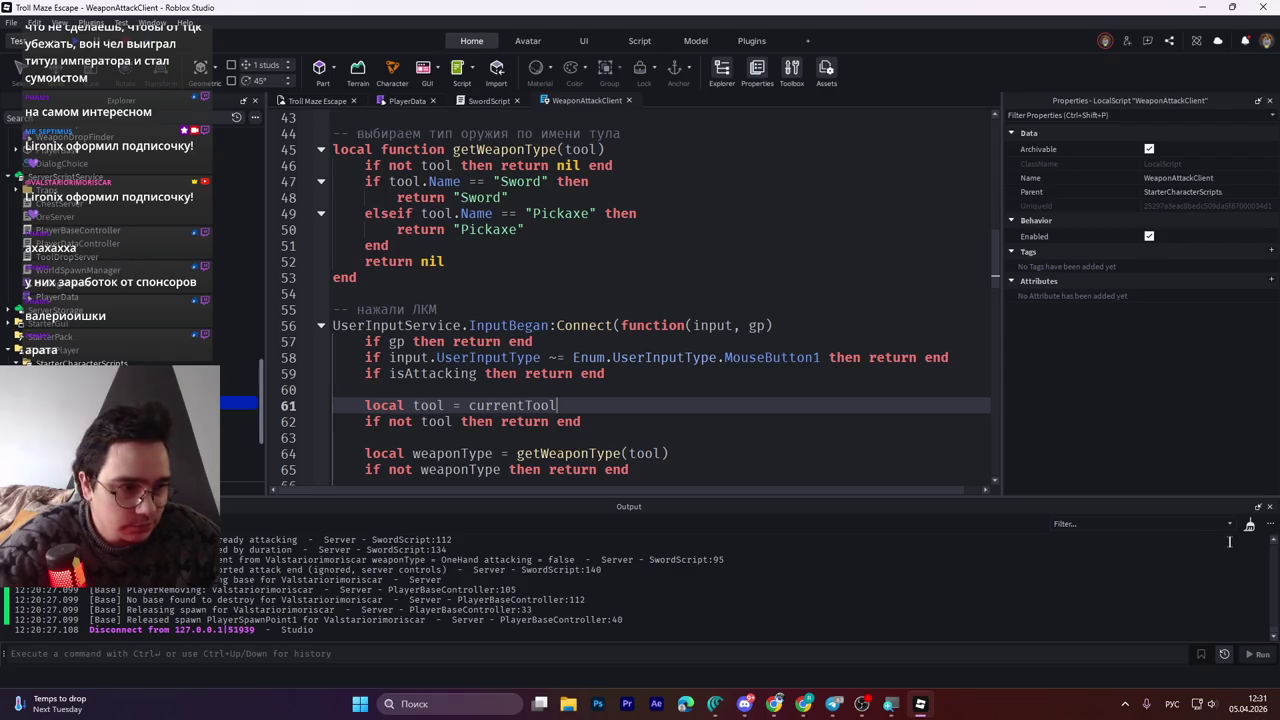
left_click(714, 705)
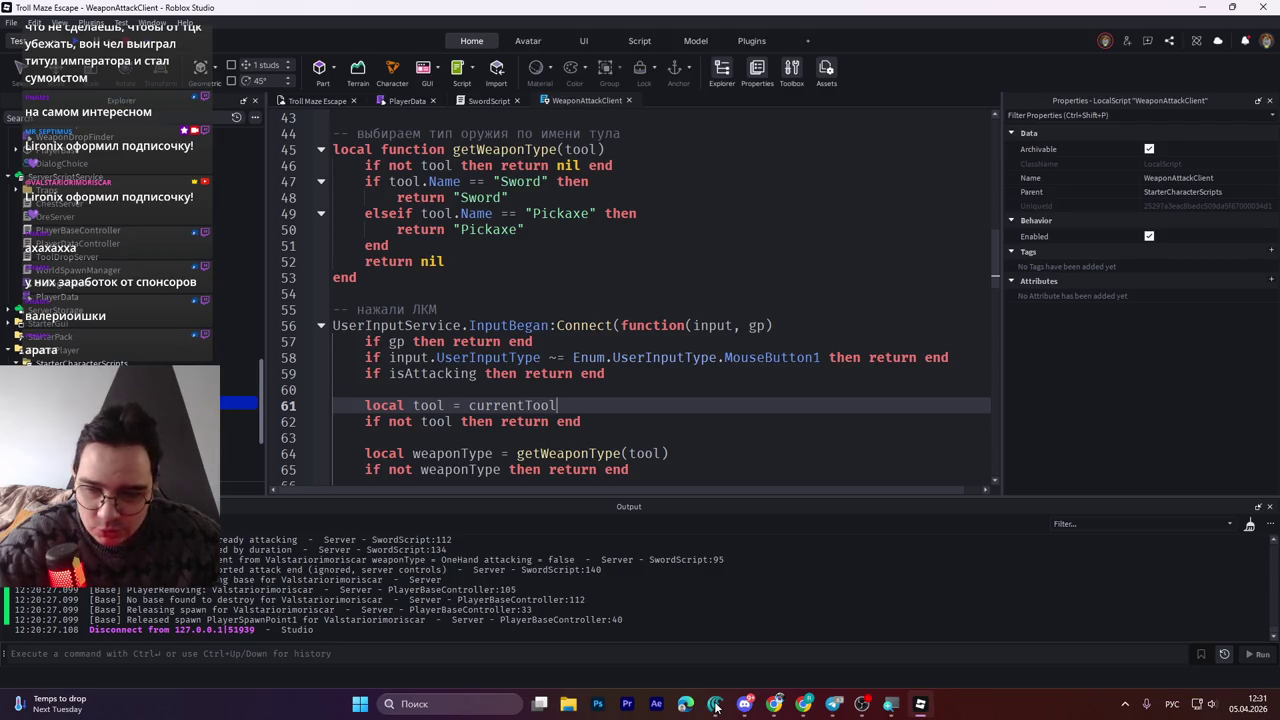
left_click(715, 704)
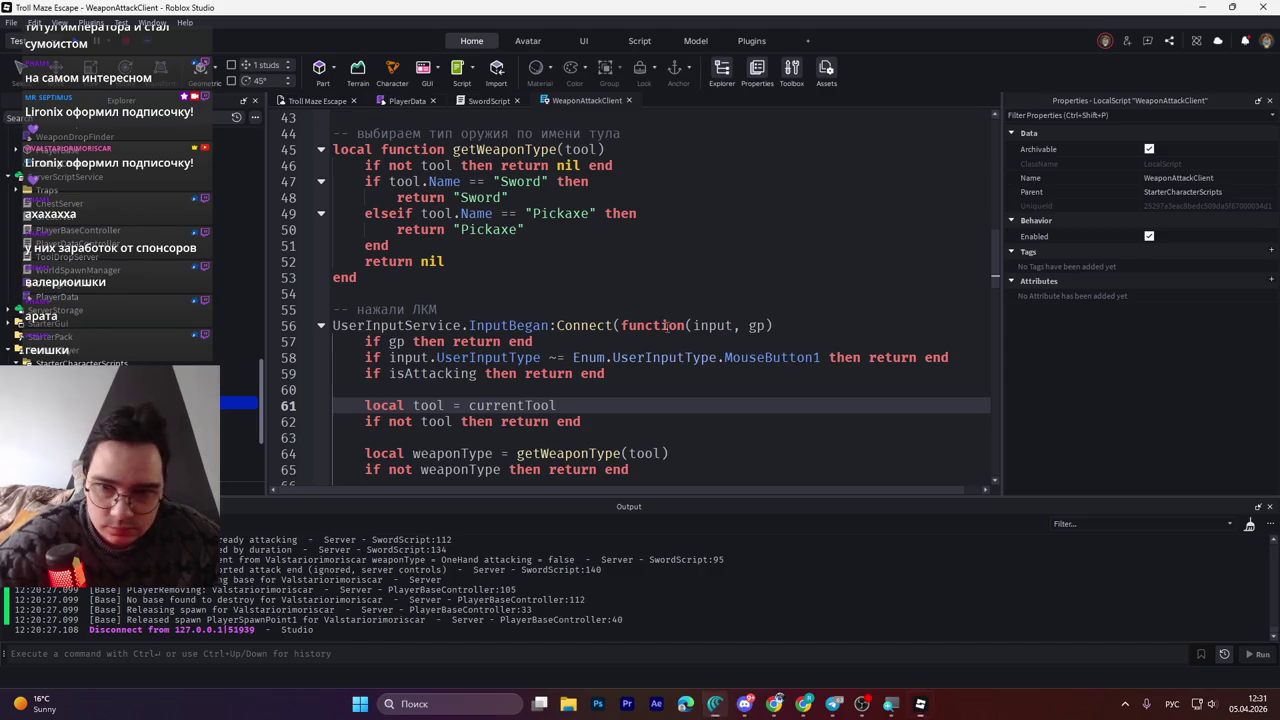
Publish the WeaponAttackClient changes to Roblox with Ctrl+S and start a playtest
left_click(768, 325)
key("ctrl+End")
key("ctrl+s")
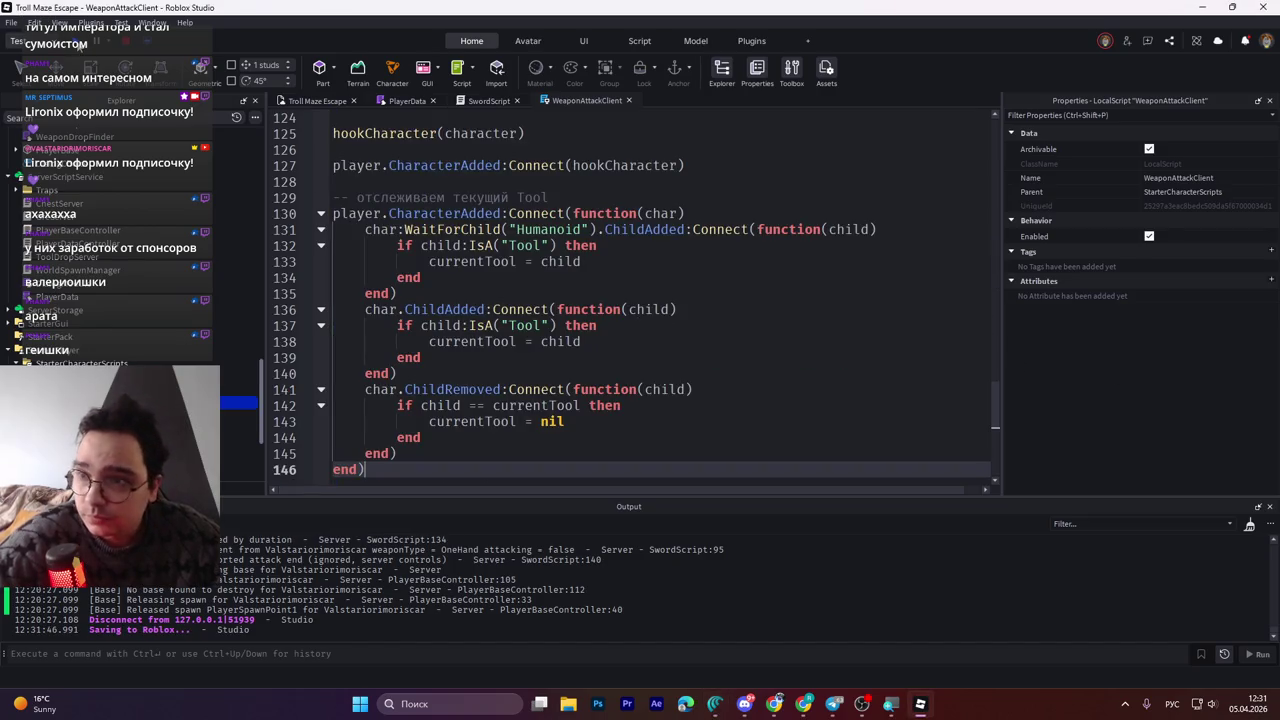
key("F5")
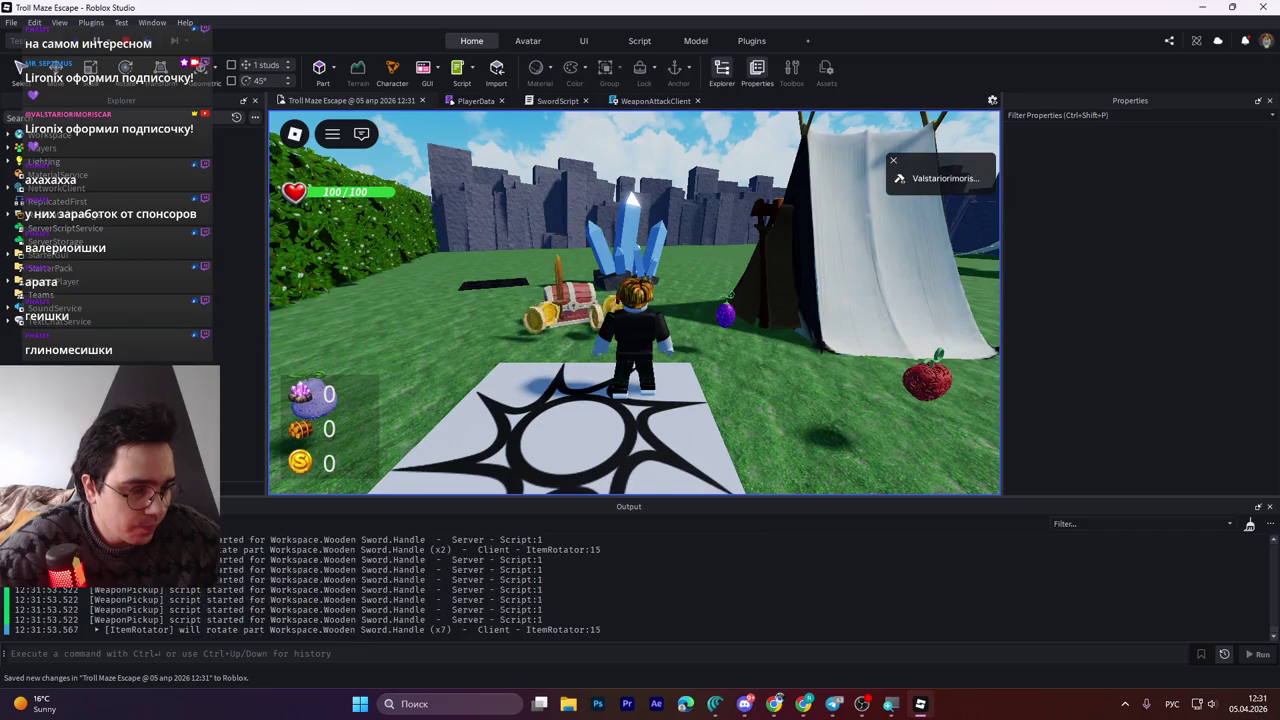
Walk to the Wooden Sword, pick it up, equip it and swing it three times
key("Right")
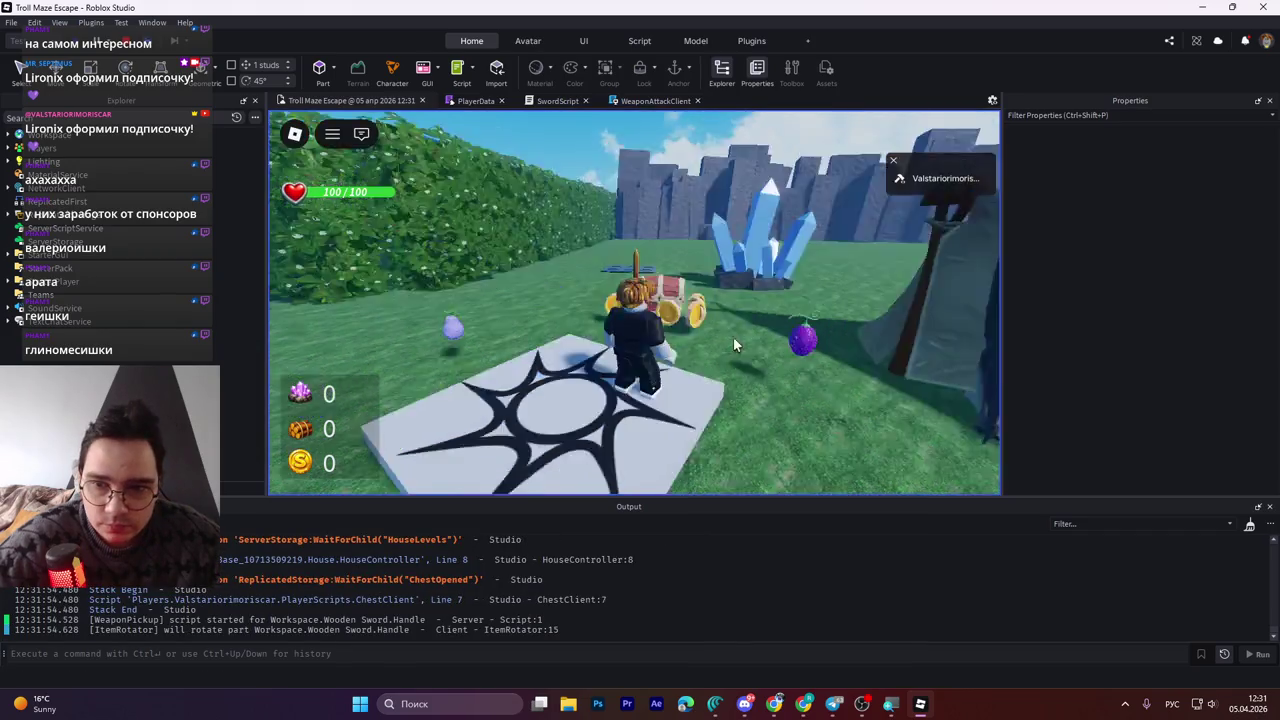
key("w")
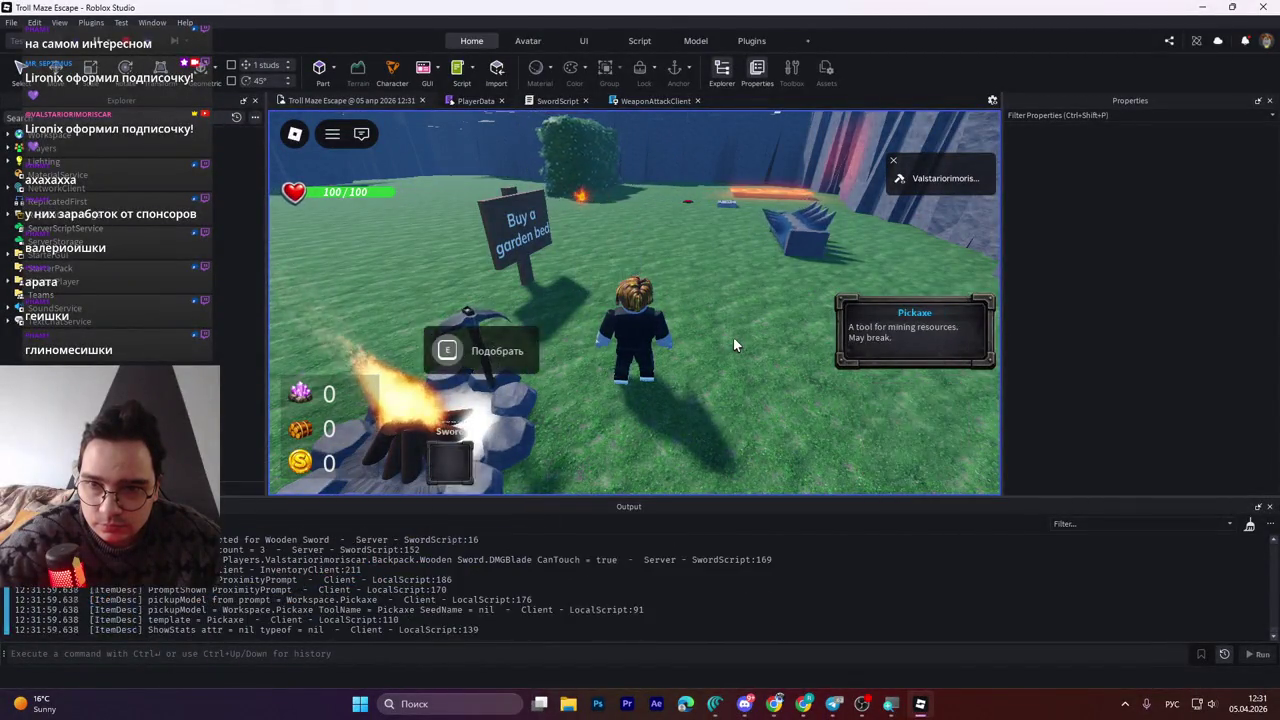
key("a")
key("1")
left_click(733, 340)
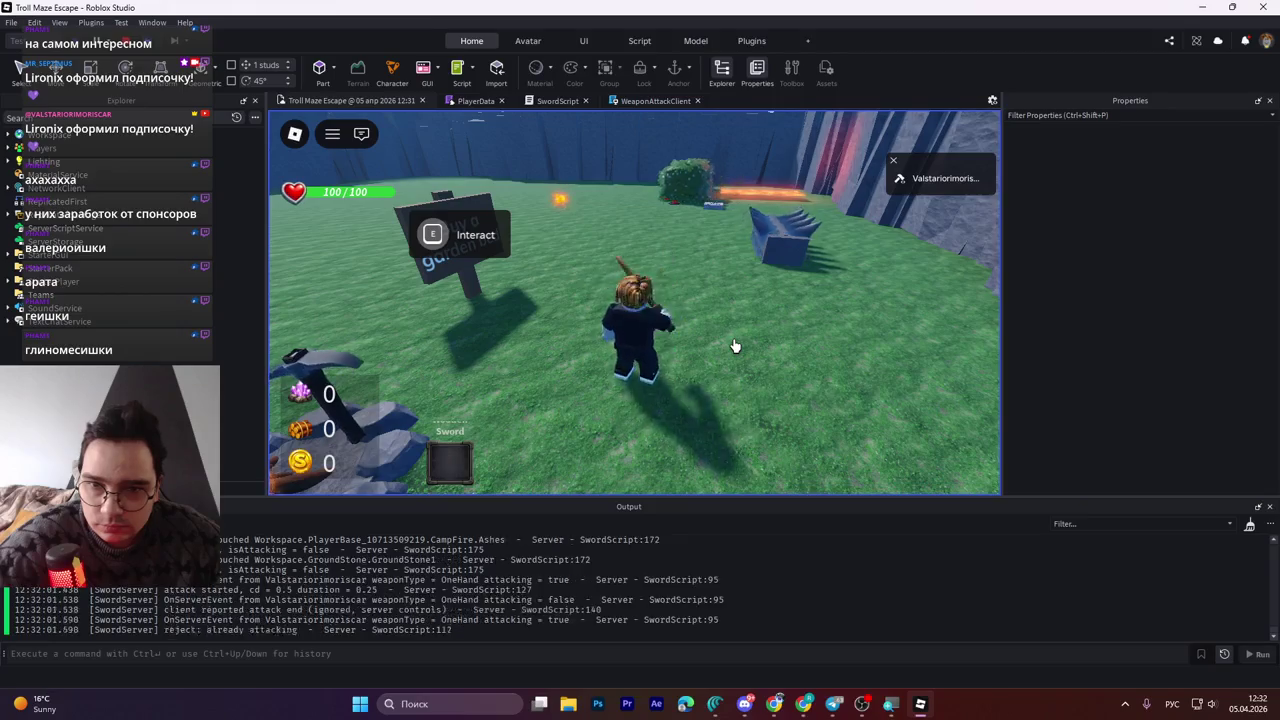
left_click(733, 340)
left_click(733, 346)
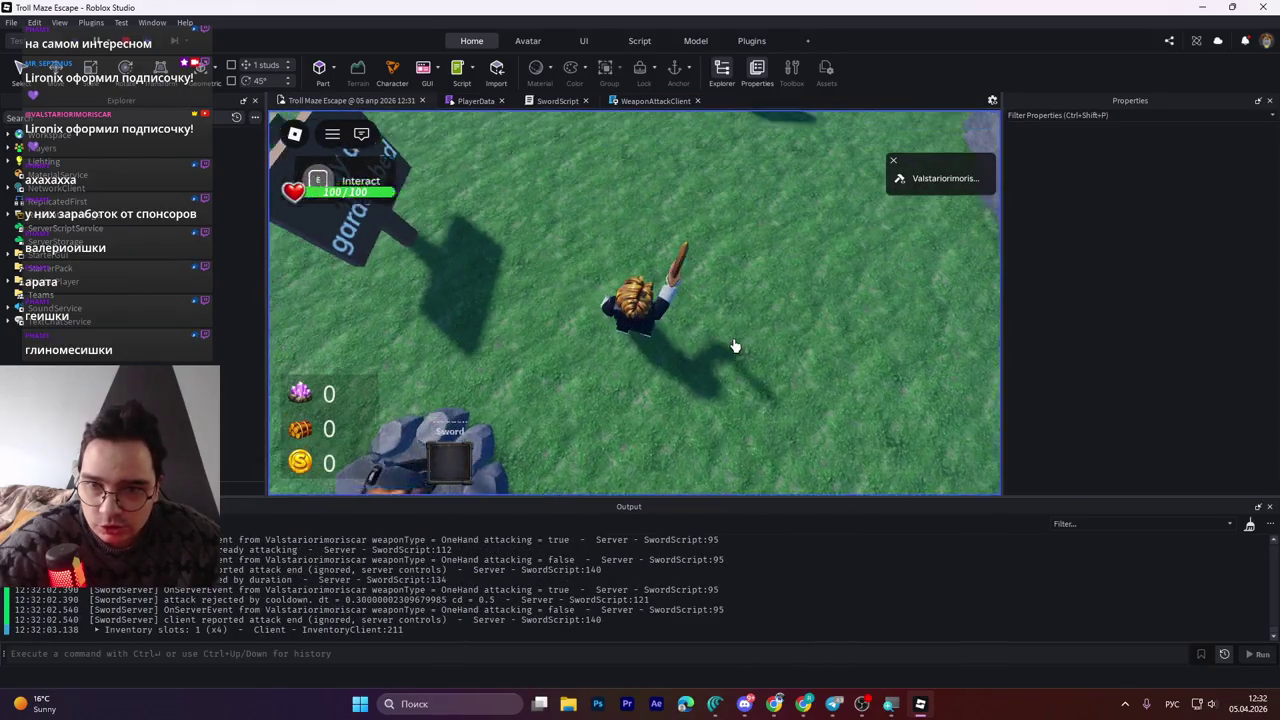
Drop and re-collect the sword, swing twice by the campfire, and enlarge the Output log
key("q")
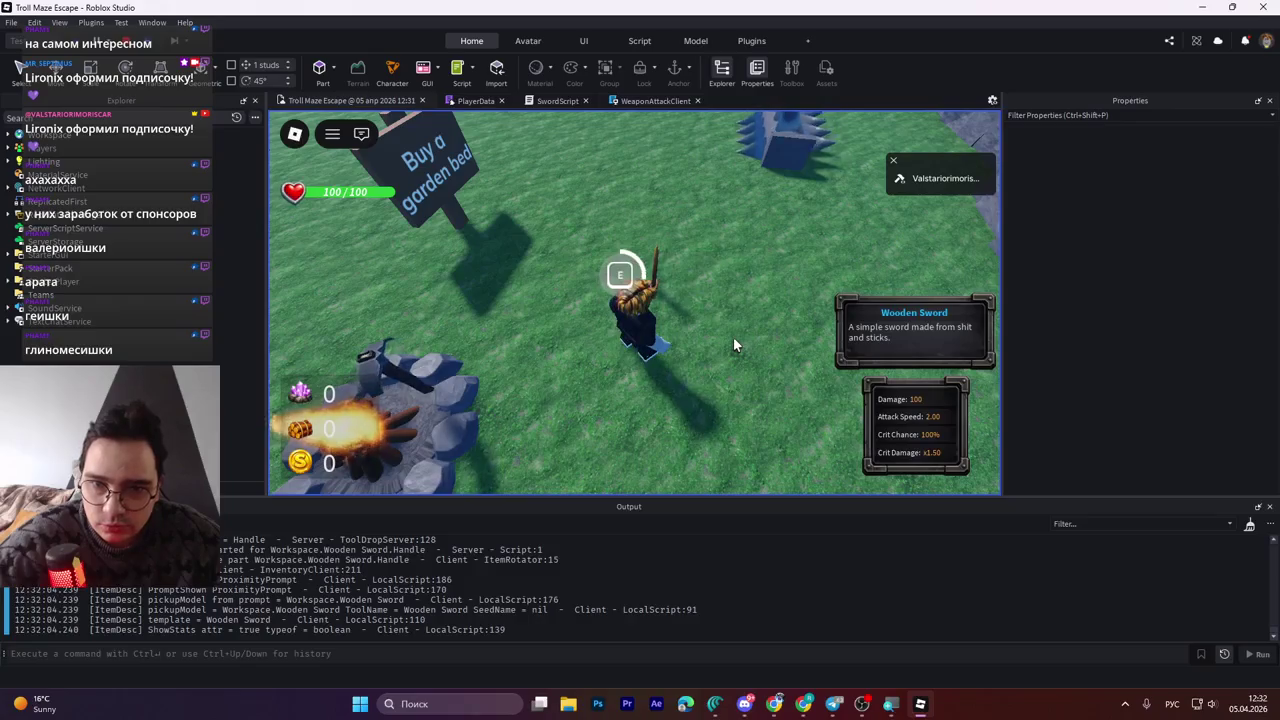
key("e")
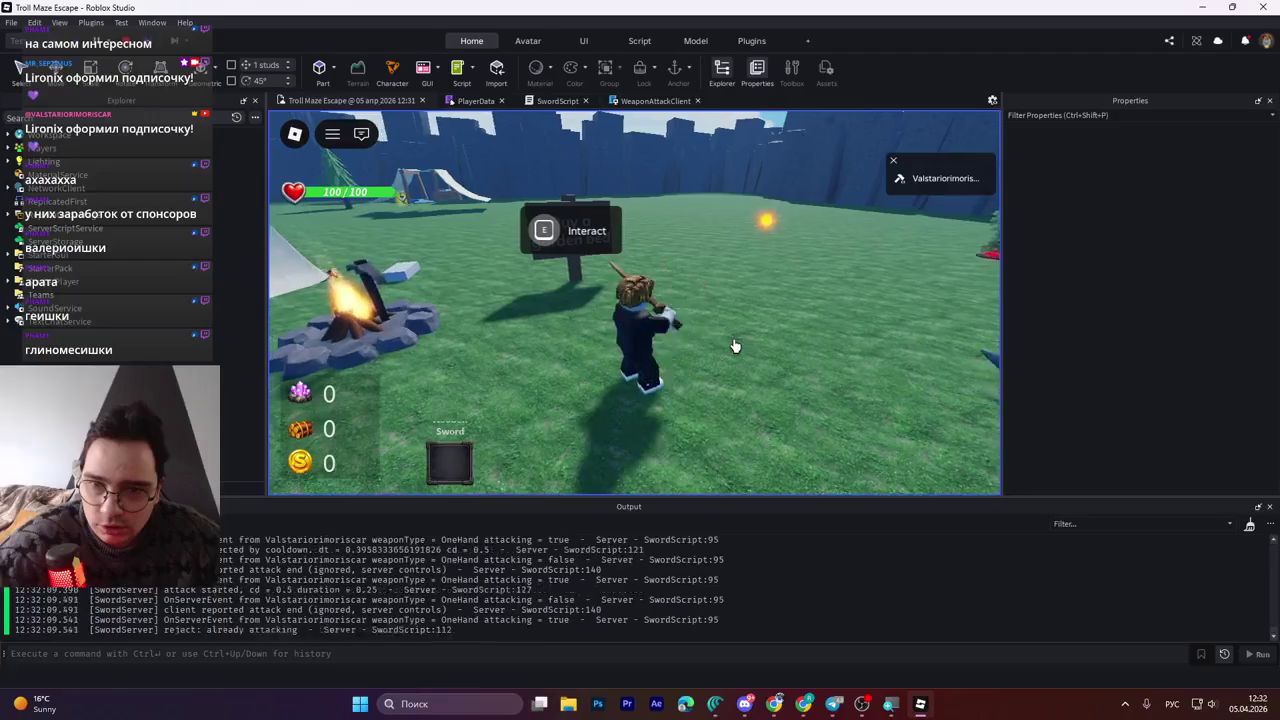
left_click(733, 346)
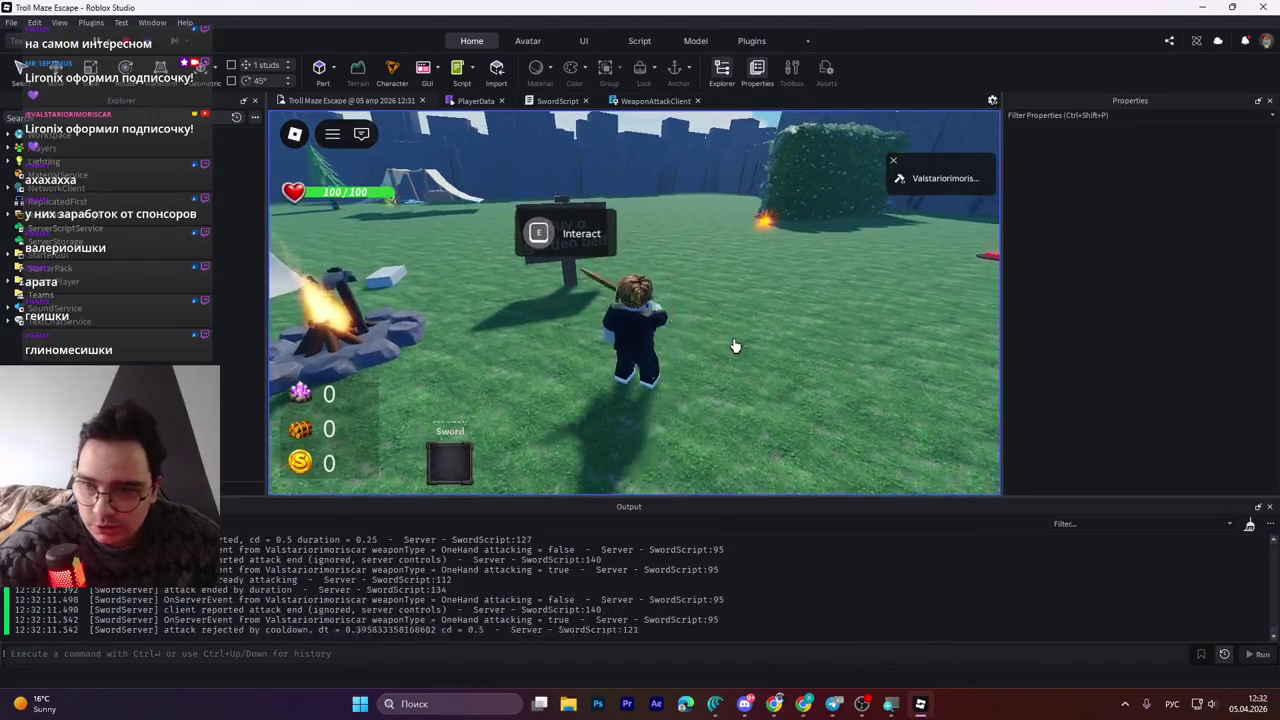
left_click(733, 346)
left_click(733, 346)
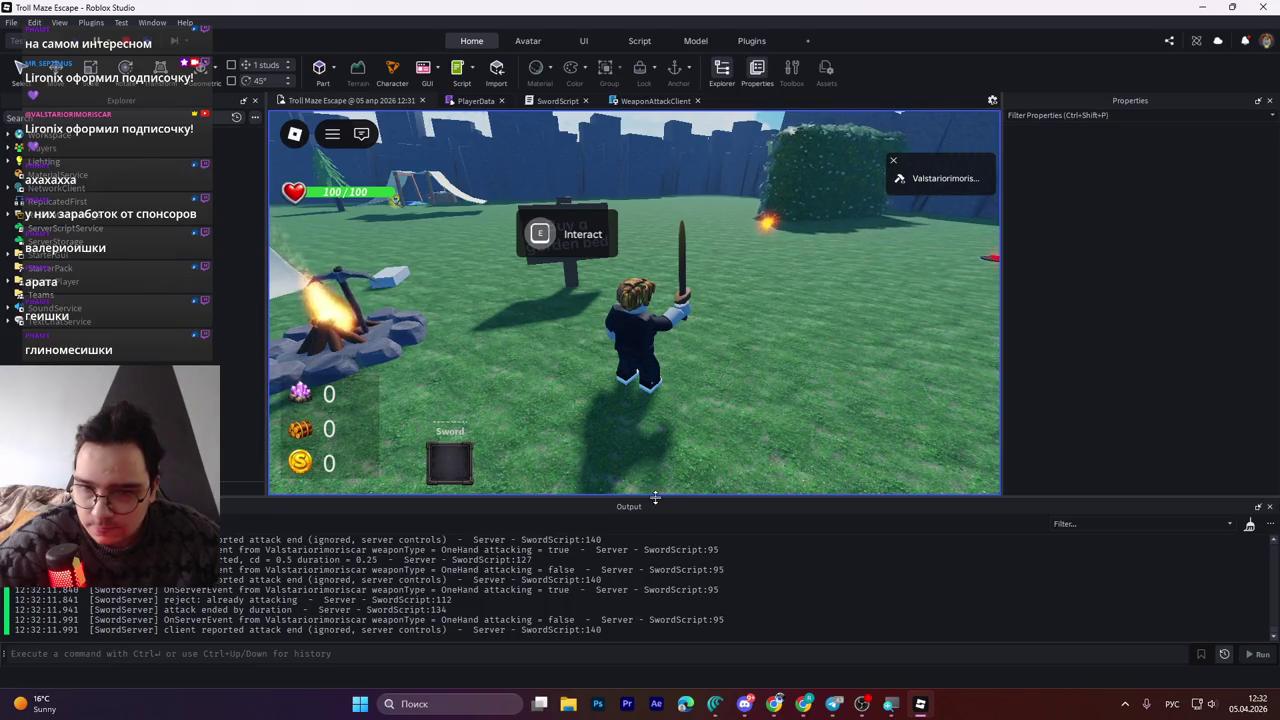
left_click_drag(656, 497, 662, 298)
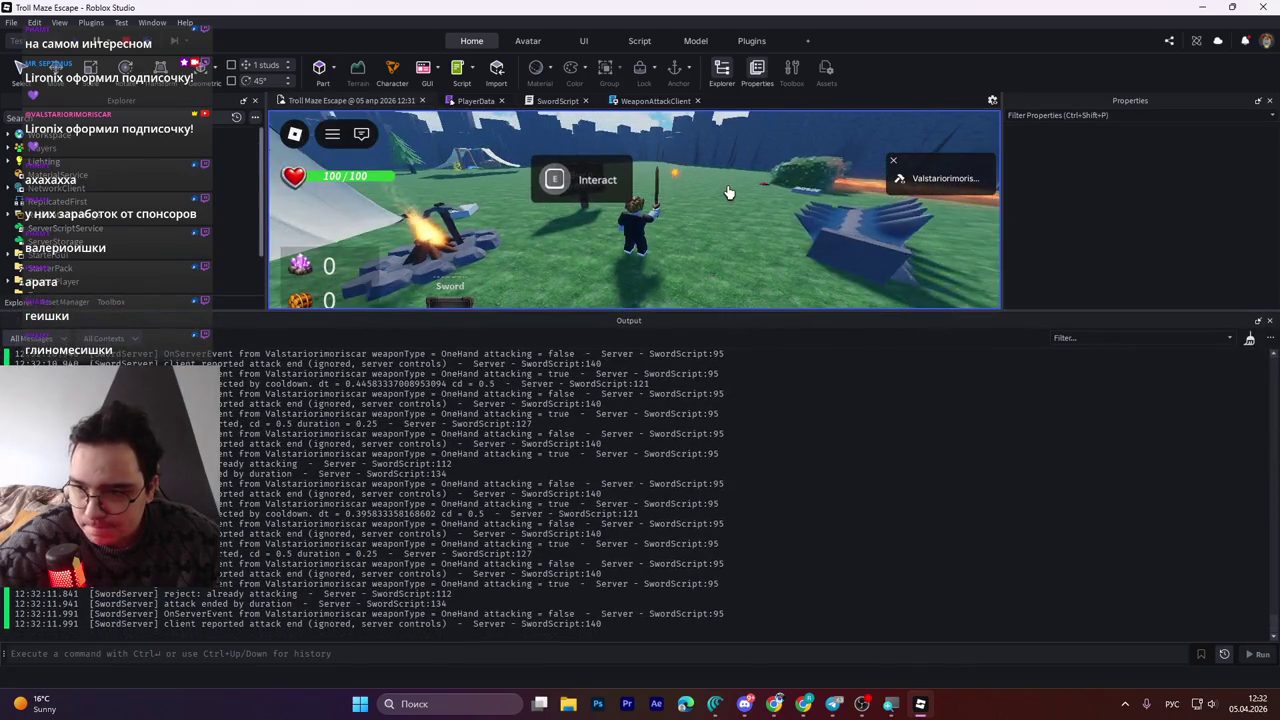
Log one more swing, select the recent SwordServer attack lines, and shrink Output back down
left_click(728, 192)
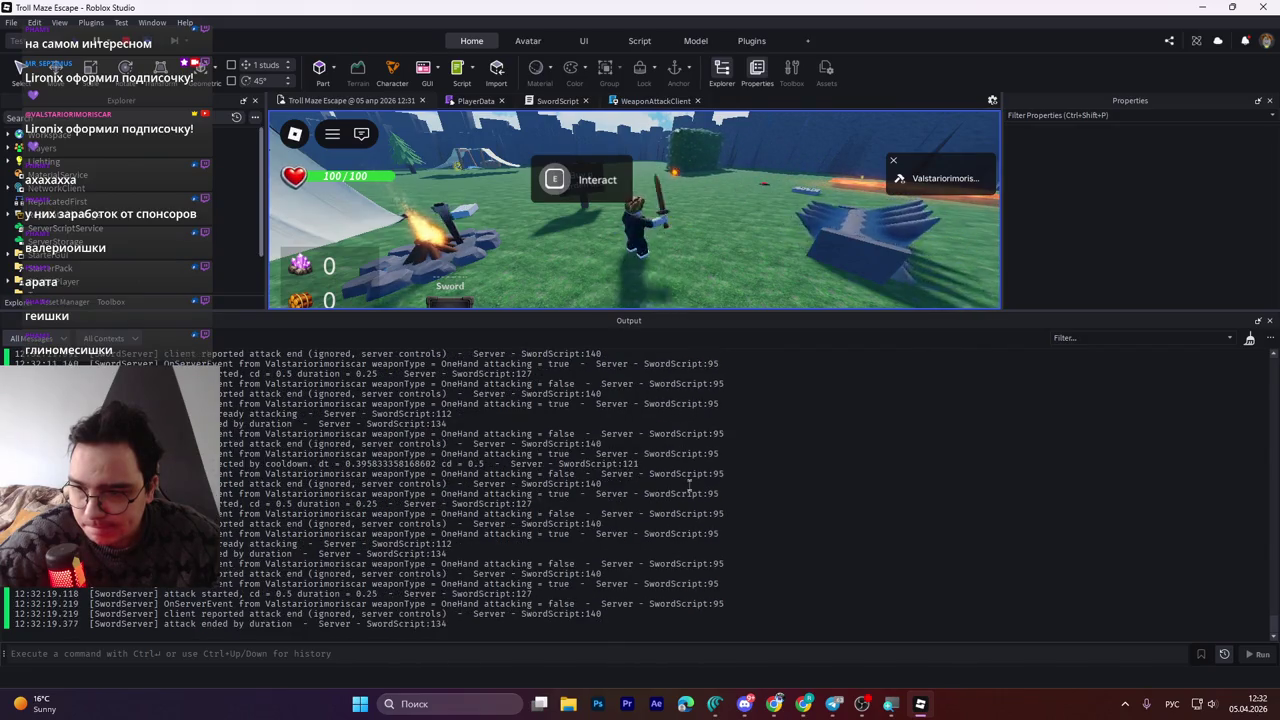
mouse_move(507, 618)
left_mouse_down()
mouse_move(420, 550)
mouse_move(380, 540)
mouse_move(300, 460)
mouse_move(210, 443)
left_mouse_up()
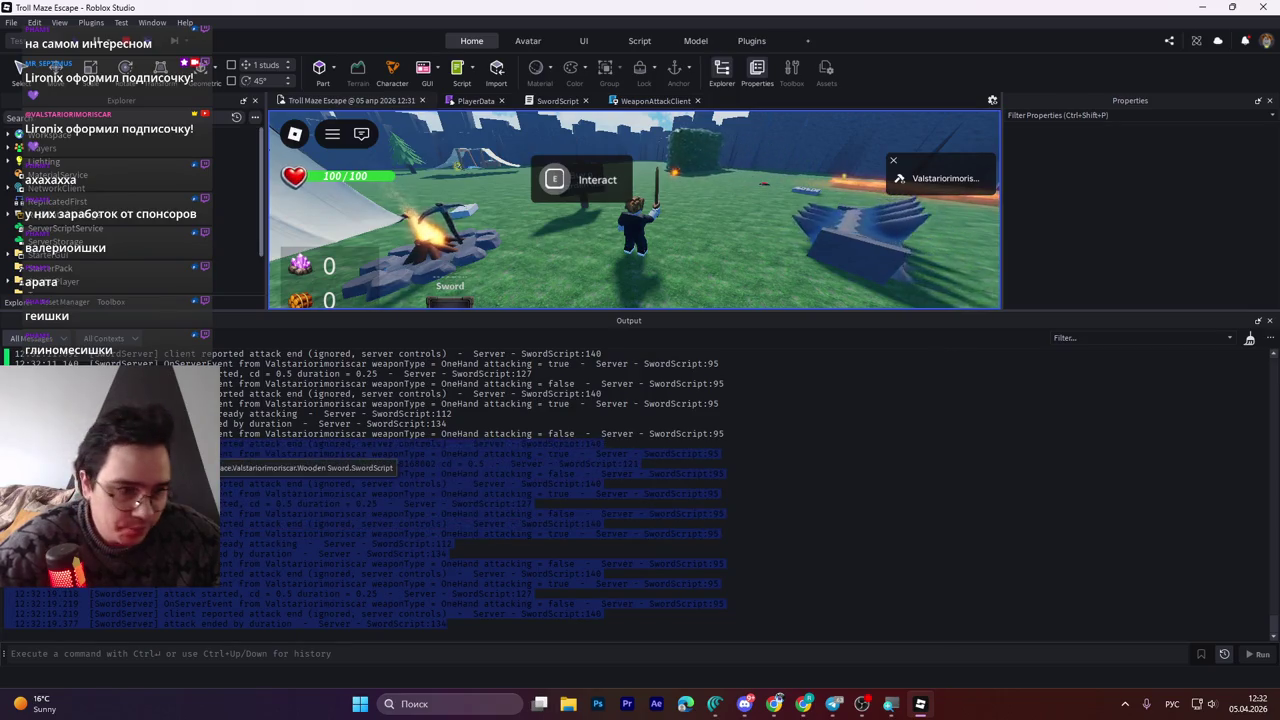
left_click(715, 704)
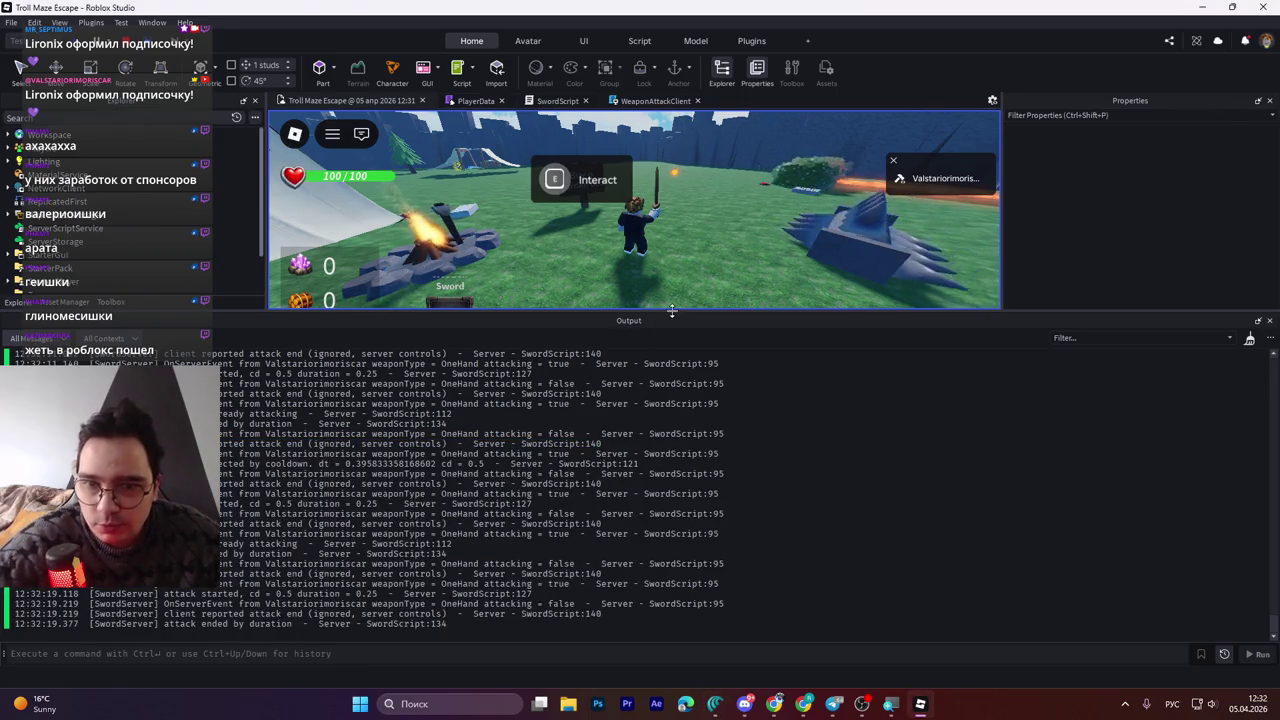
left_click_drag(672, 311, 668, 490)
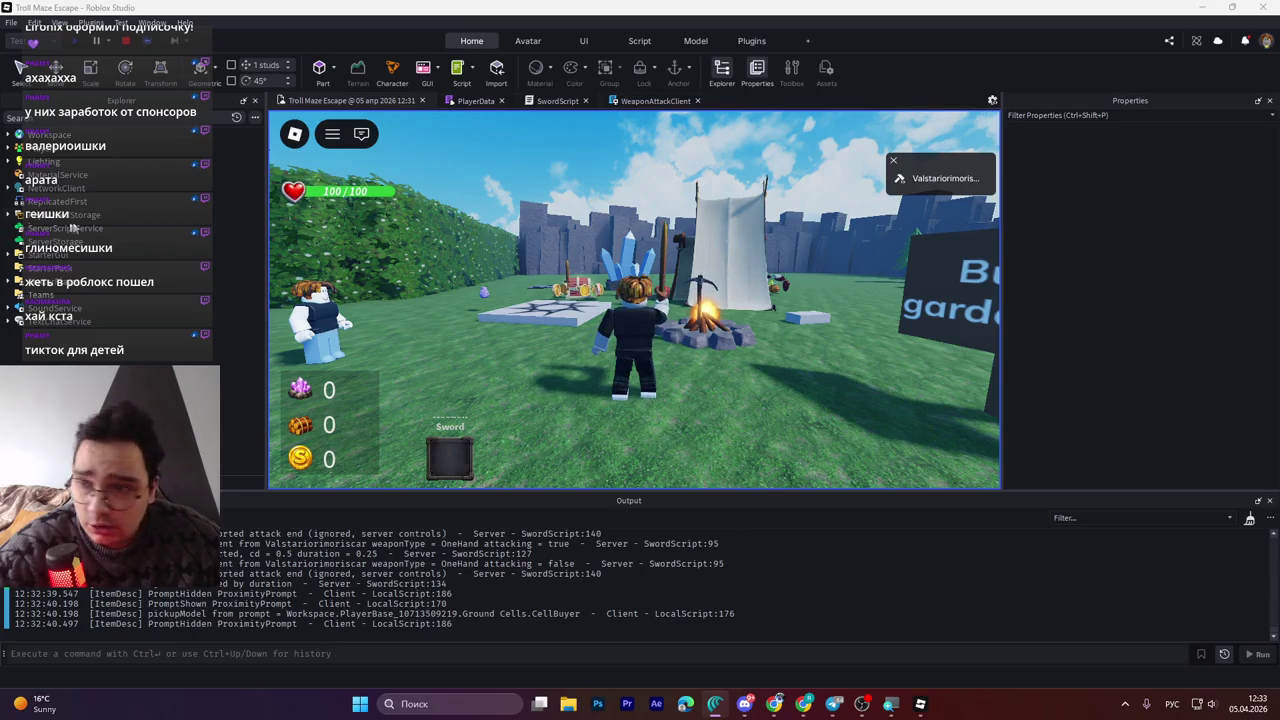
Stop the playtest and return to the Troll Maze Escape scene in edit mode
key("w")
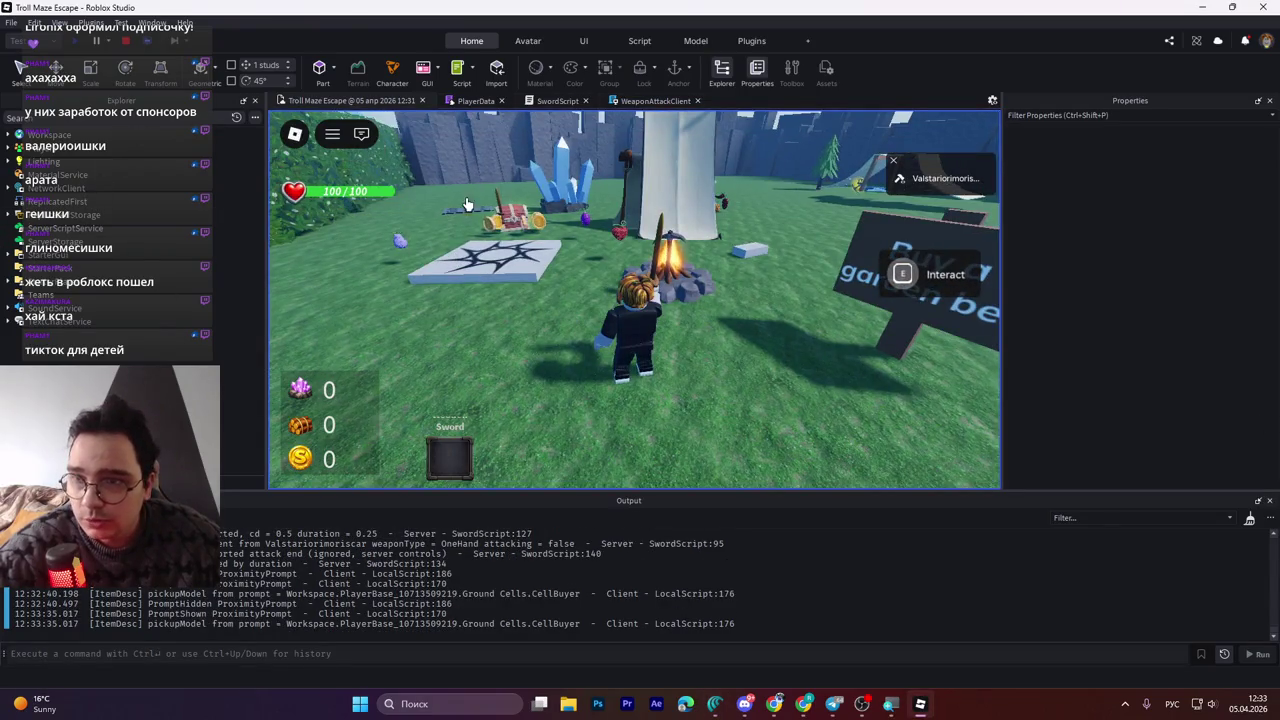
left_click(126, 44)
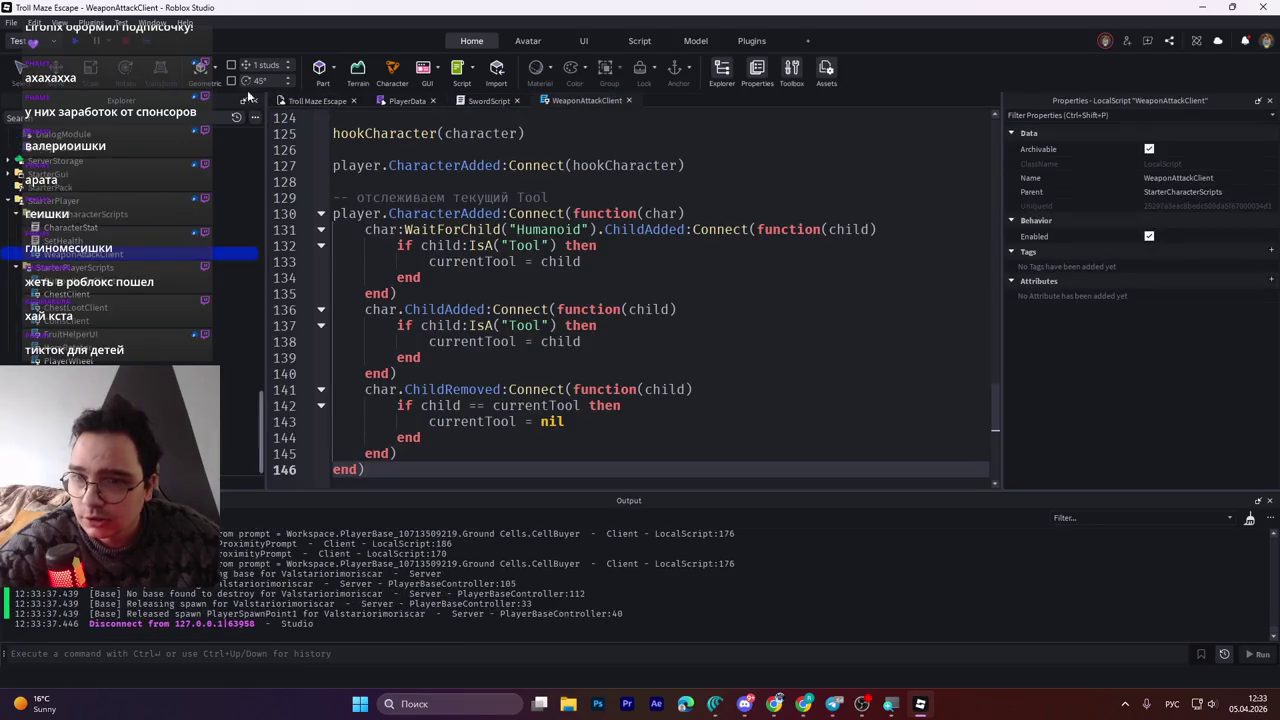
left_click(318, 101)
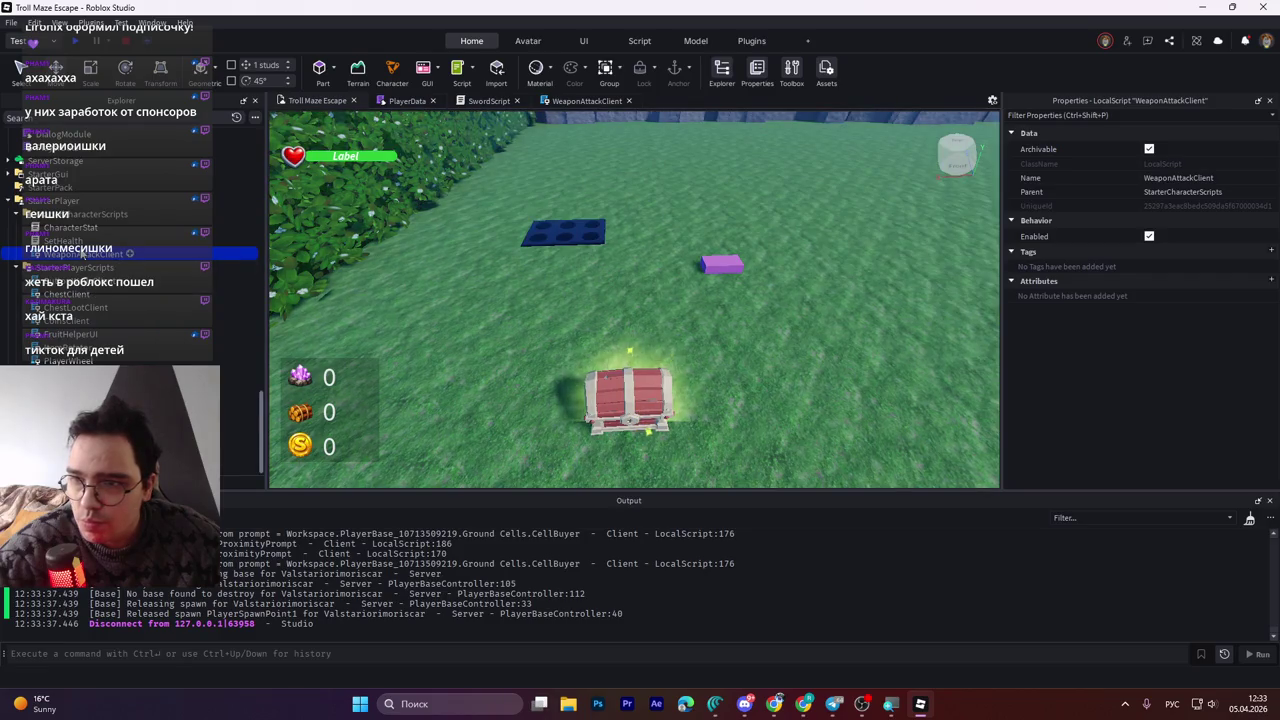
scroll(82, 255, "up", 1)
scroll(82, 255, "up", 1)
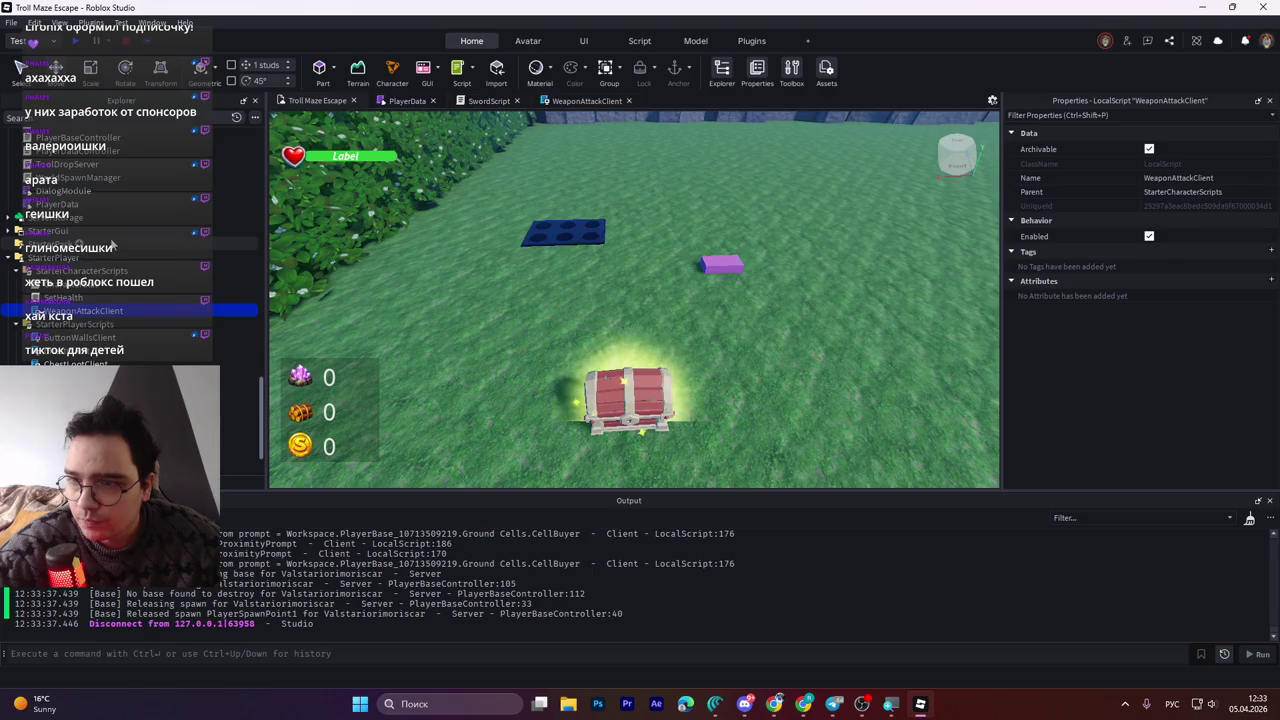
Open WeaponClient and read through its humanoid and animation-loading code
scroll(82, 255, "down", 1)
double_click(238, 441)
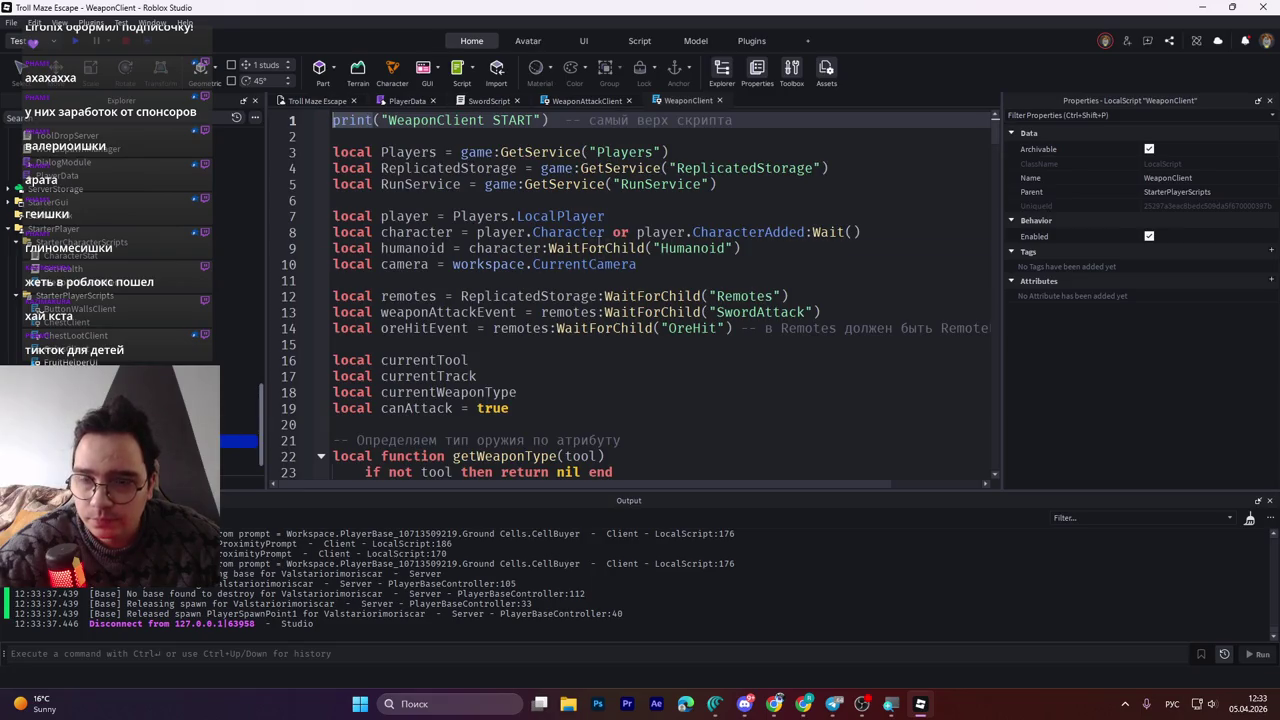
left_click(600, 248)
scroll(600, 248, "down", 4)
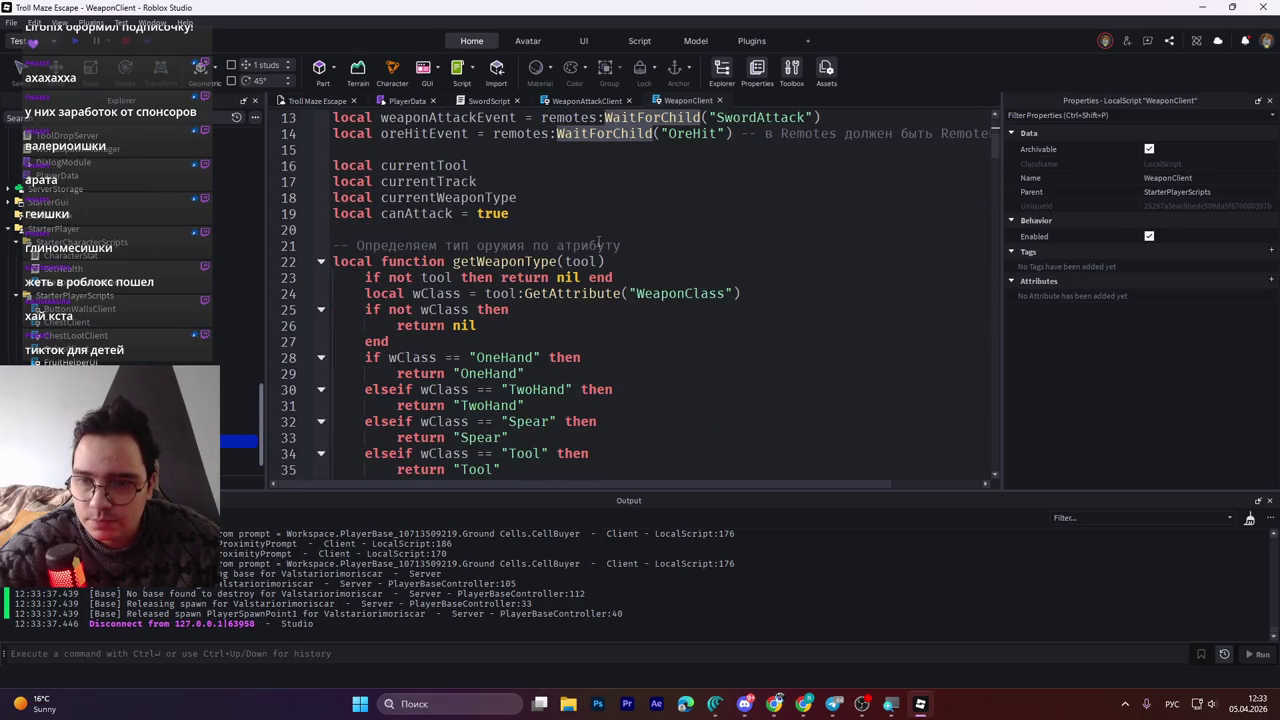
scroll(598, 244, "down", 6)
scroll(598, 241, "up", 10)
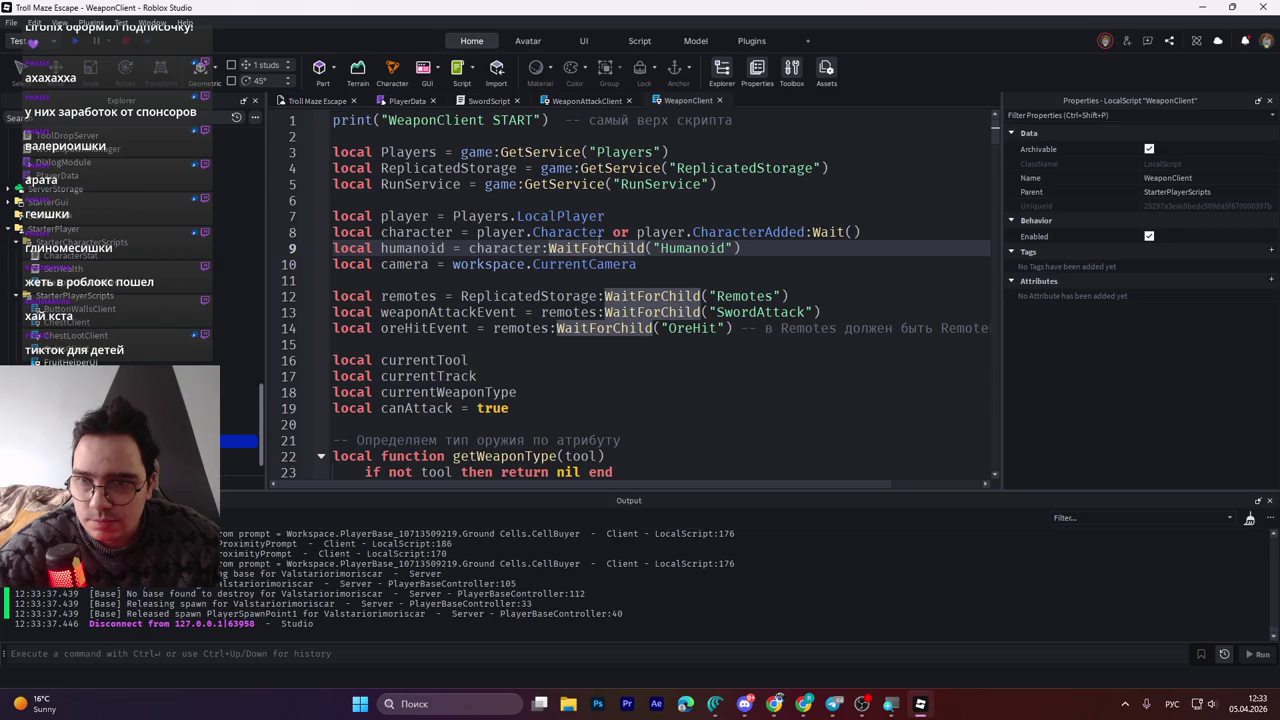
scroll(600, 248, "down", 20)
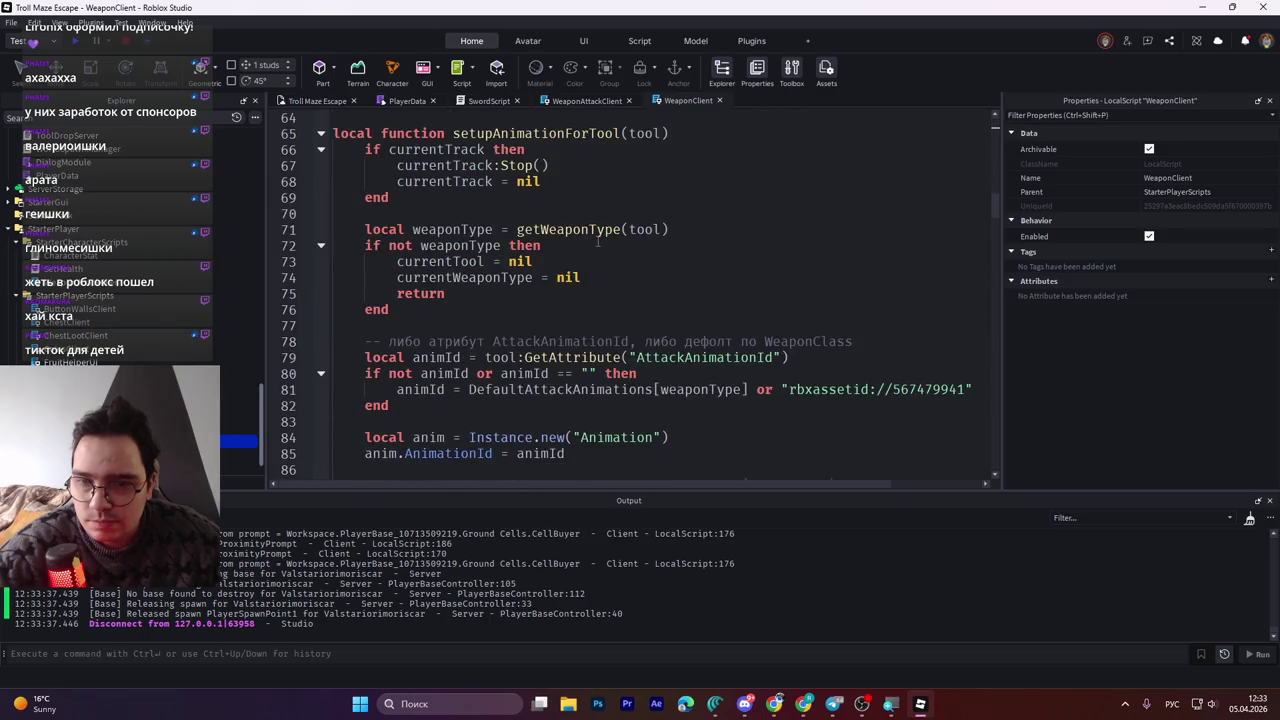
scroll(598, 242, "down", 4)
Select the entire WeaponClient code, then come back to StarterCharacterScripts in the Explorer
key("ctrl+a")
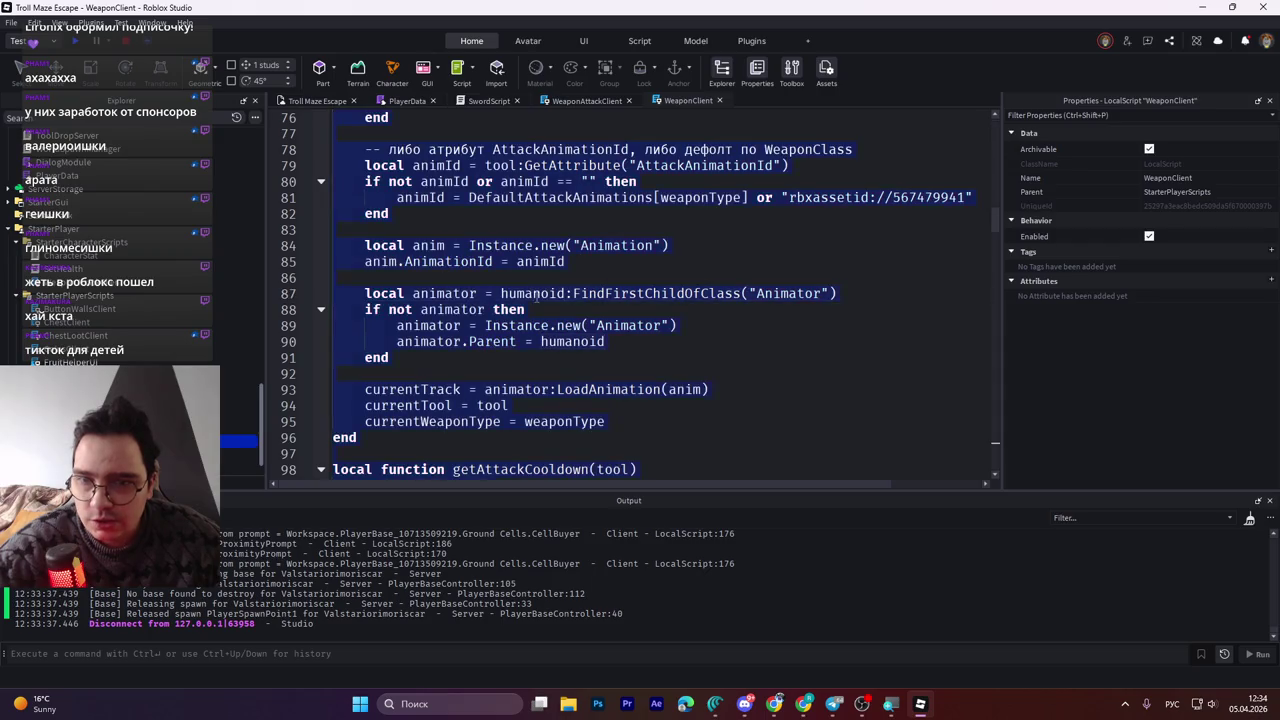
key("alt+Tab")
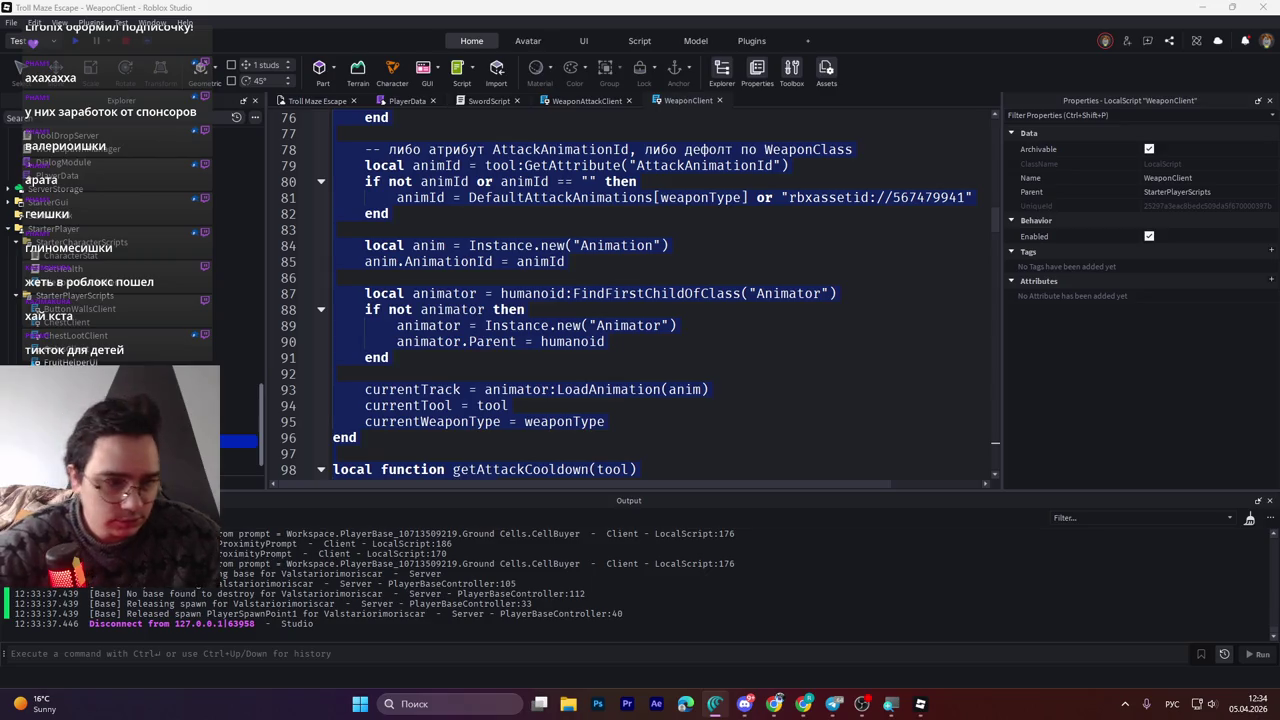
left_click(235, 282)
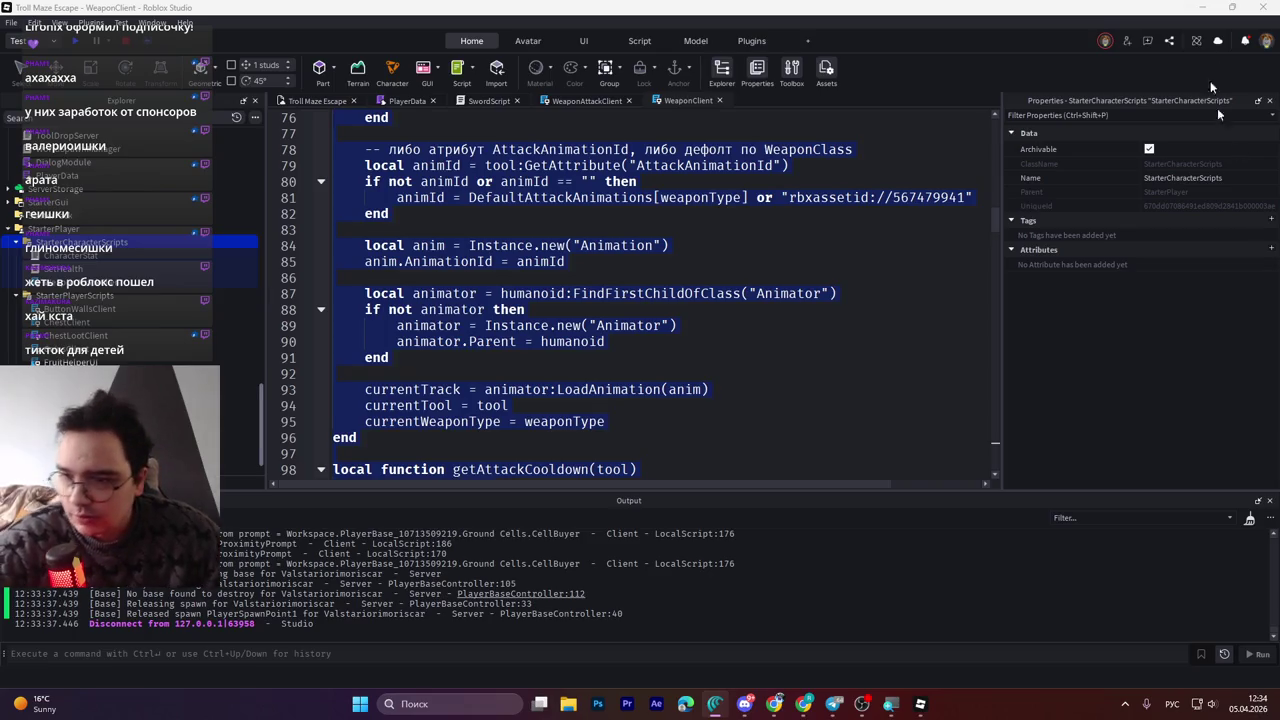
Compare WeaponClient in StarterPlayerScripts with WeaponAttackClient in StarterCharacterScripts
left_click(240, 441)
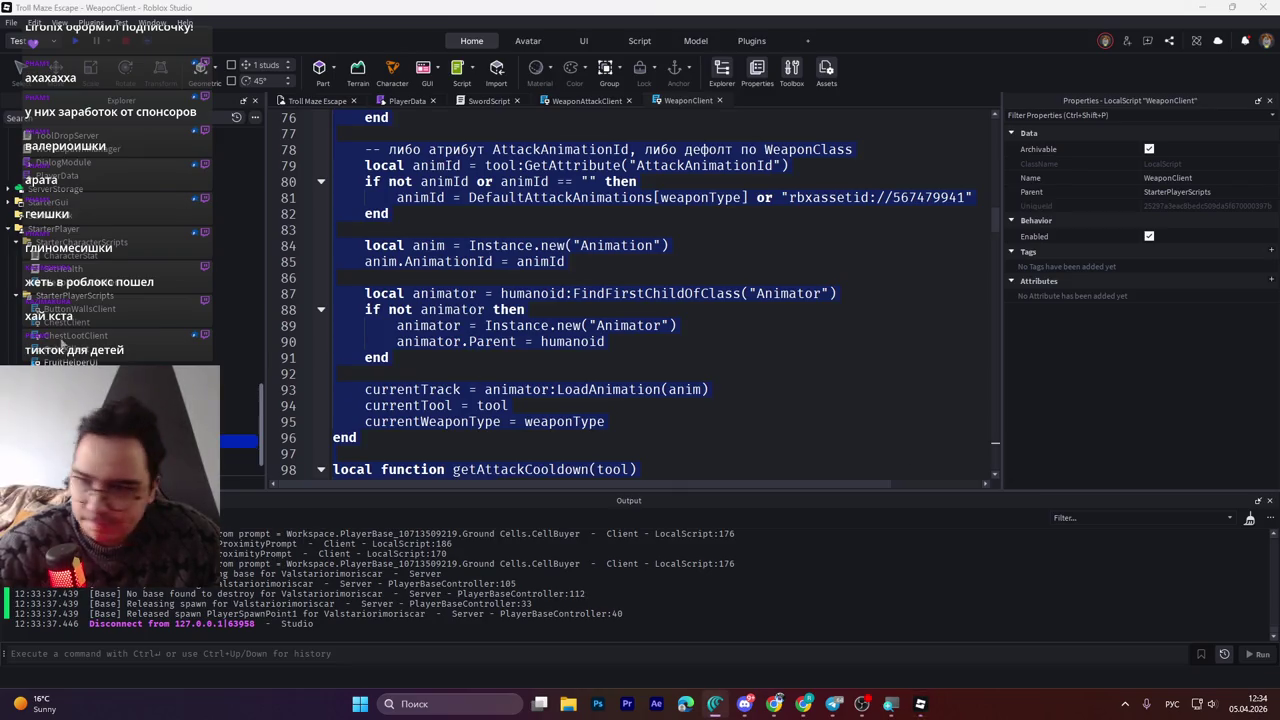
left_click(70, 296)
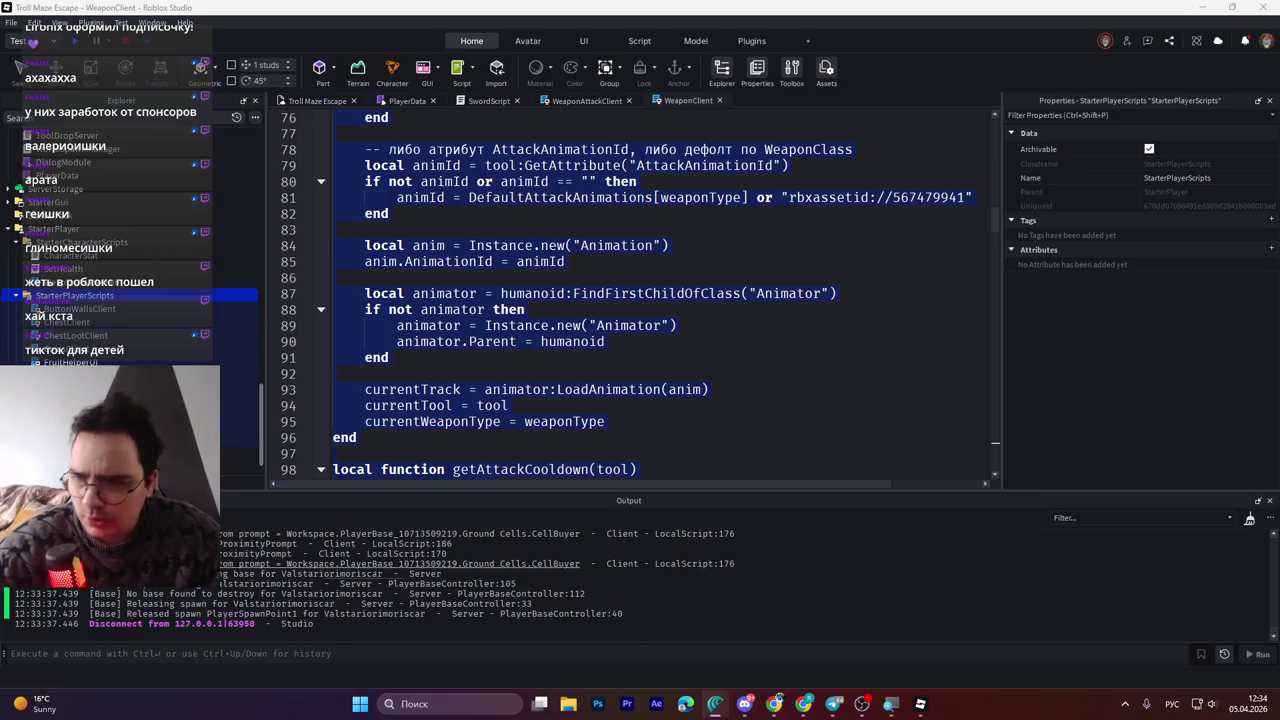
left_click(515, 350)
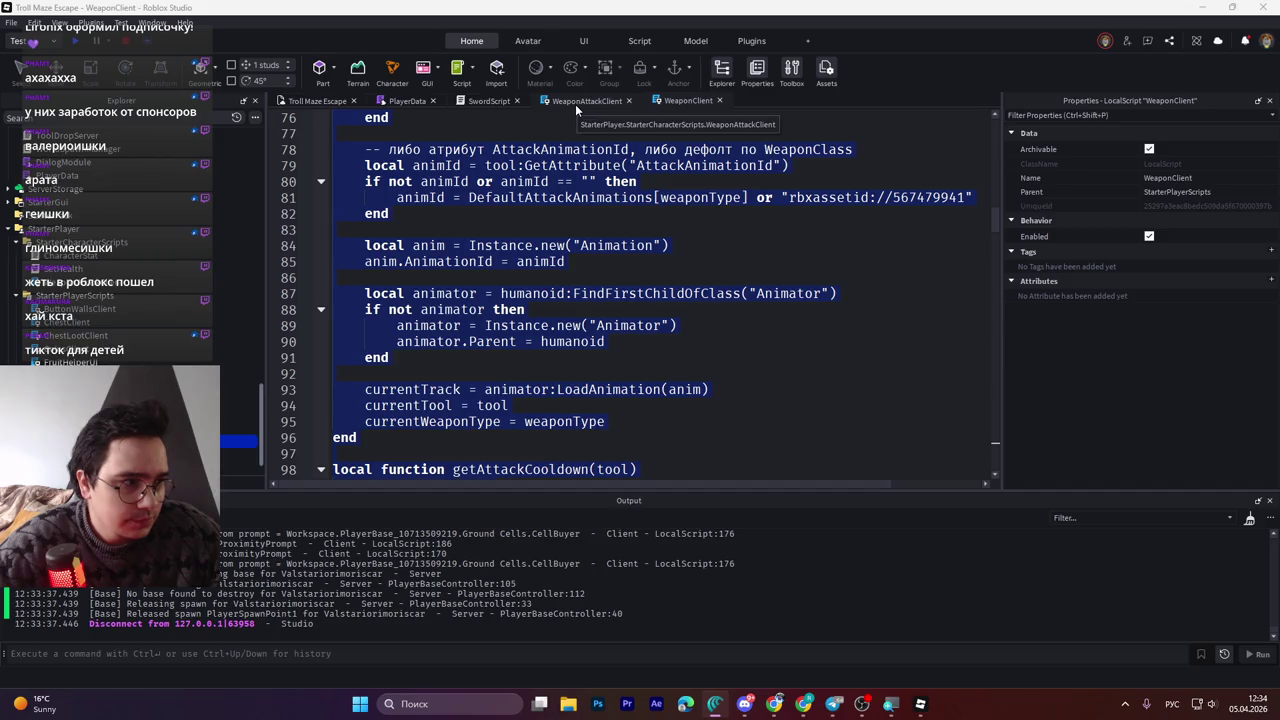
left_click(575, 104)
left_click(677, 102)
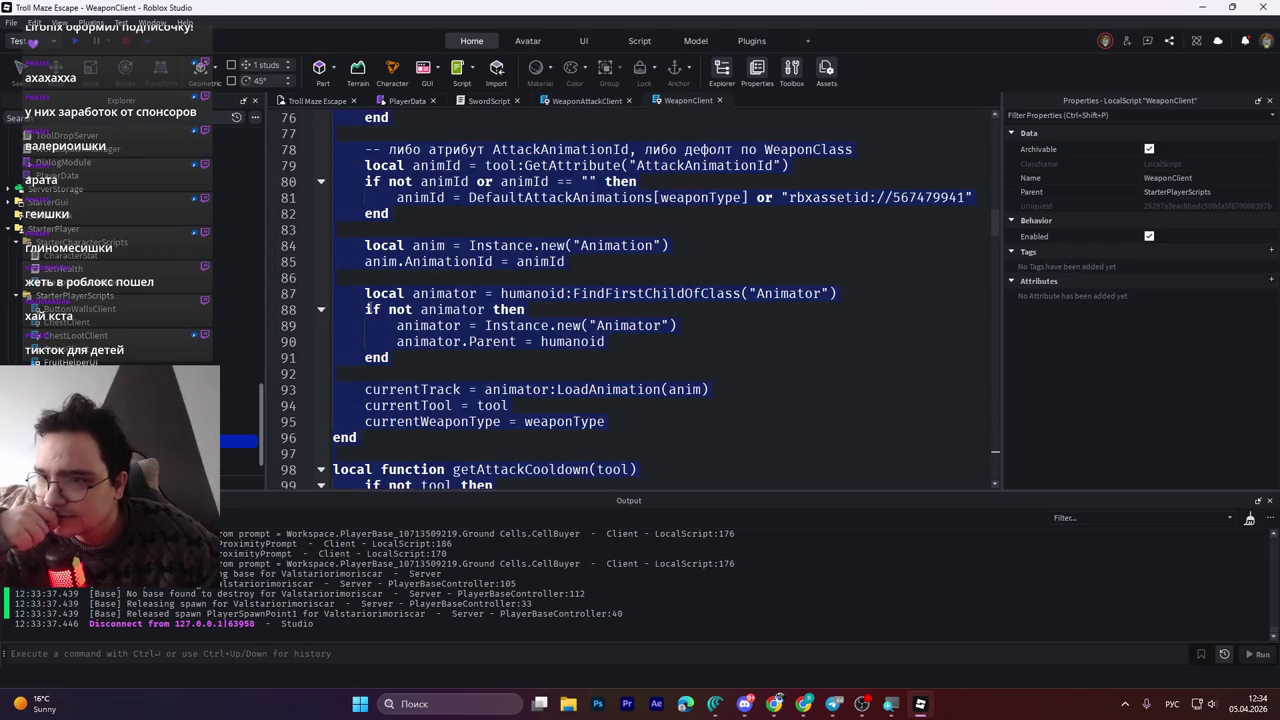
left_click(235, 281)
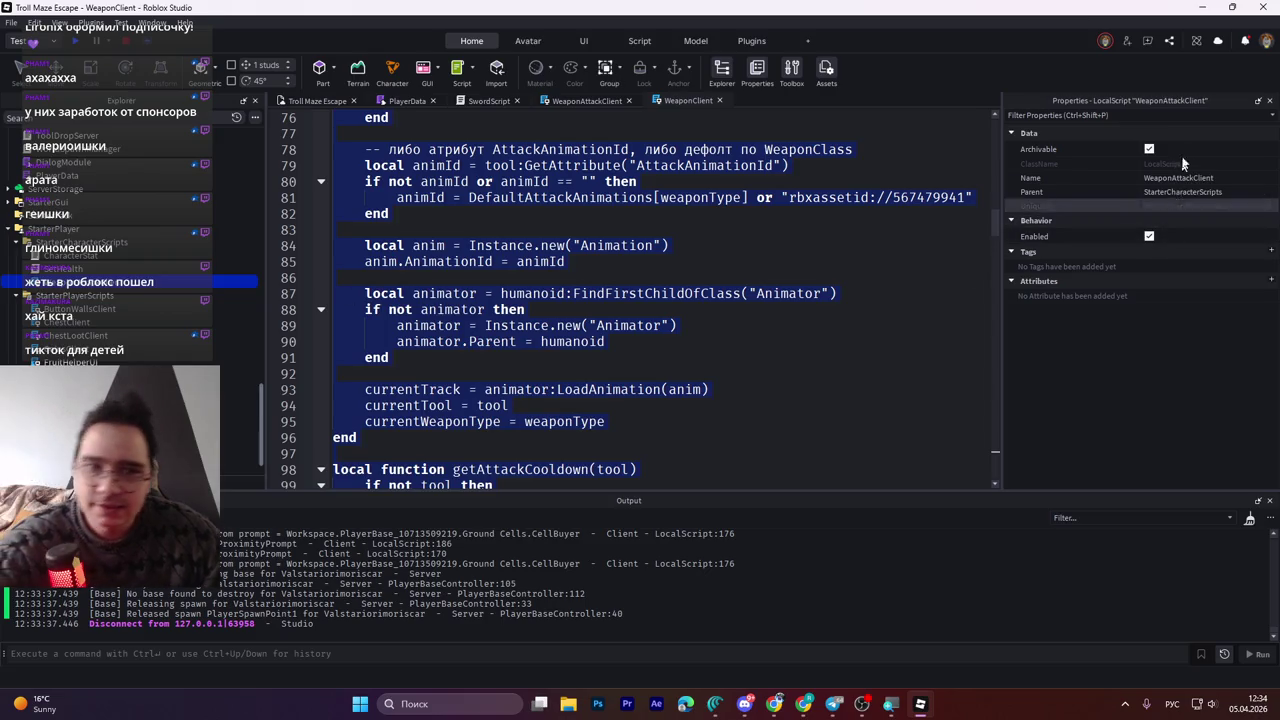
left_click(603, 311)
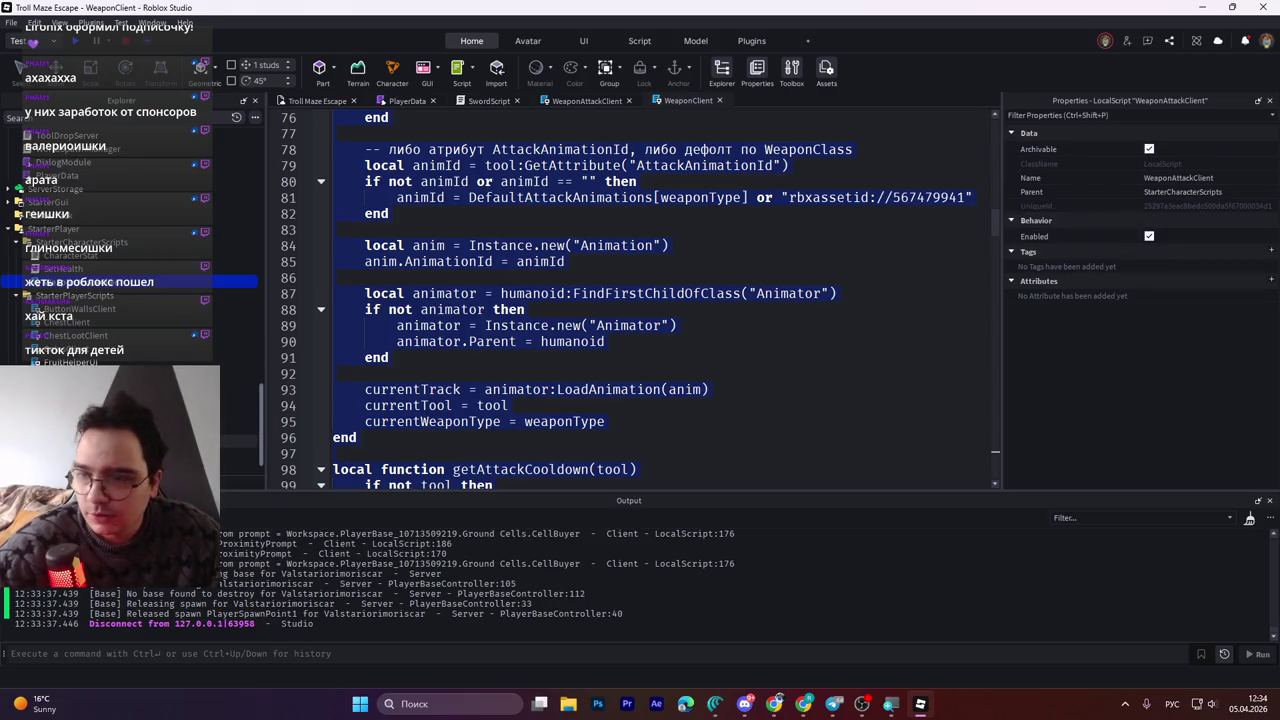
Uncheck Enabled on WeaponClient so it reads [Disabled], then start a playtest
left_click(565, 325)
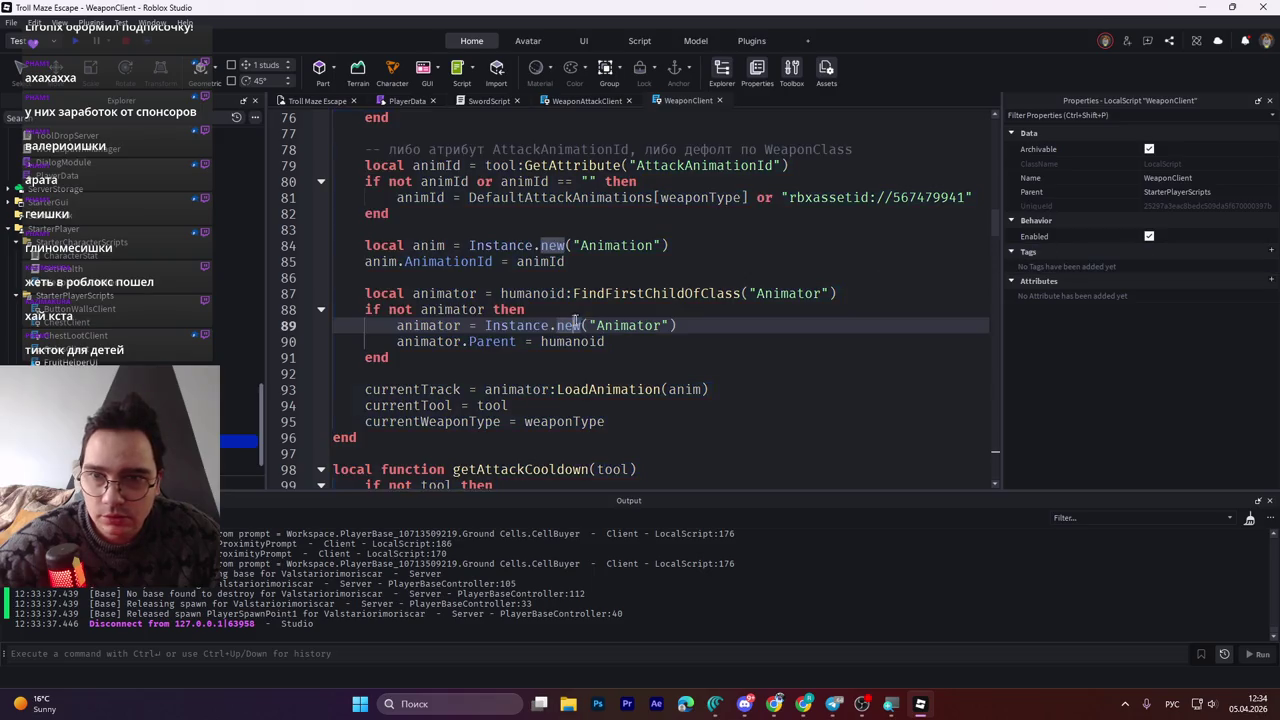
left_click(1149, 236)
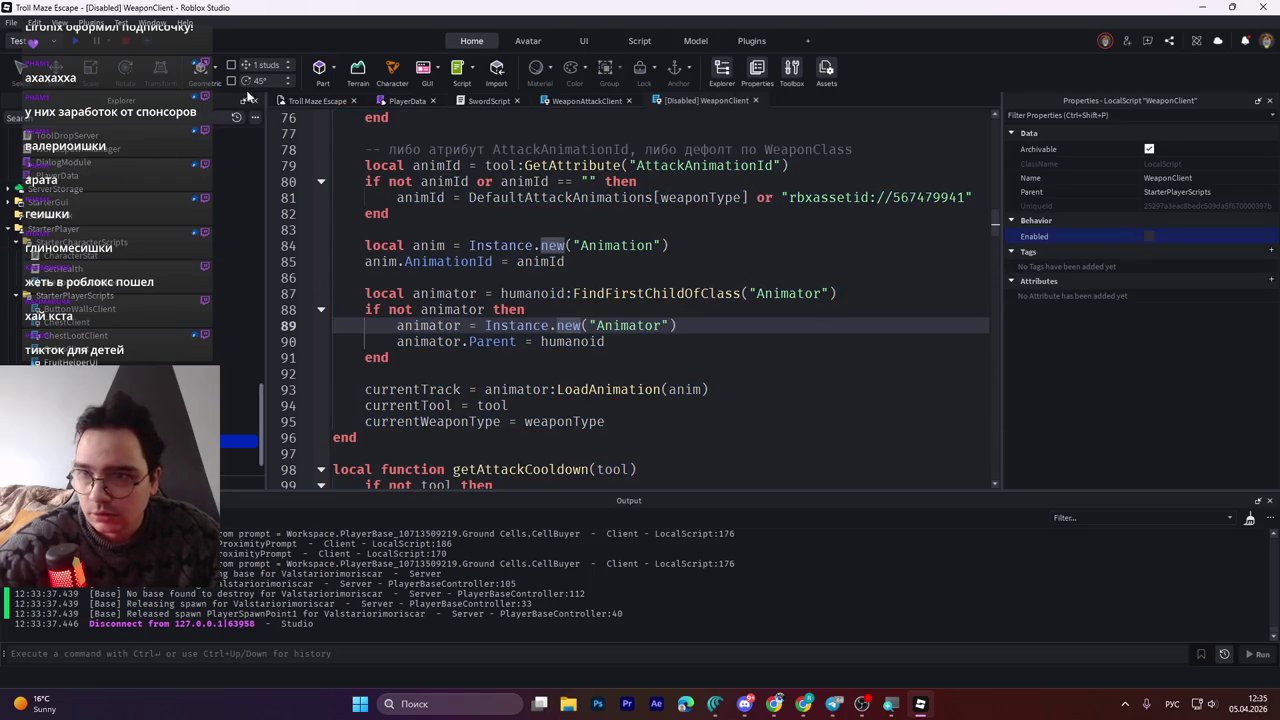
key("F5")
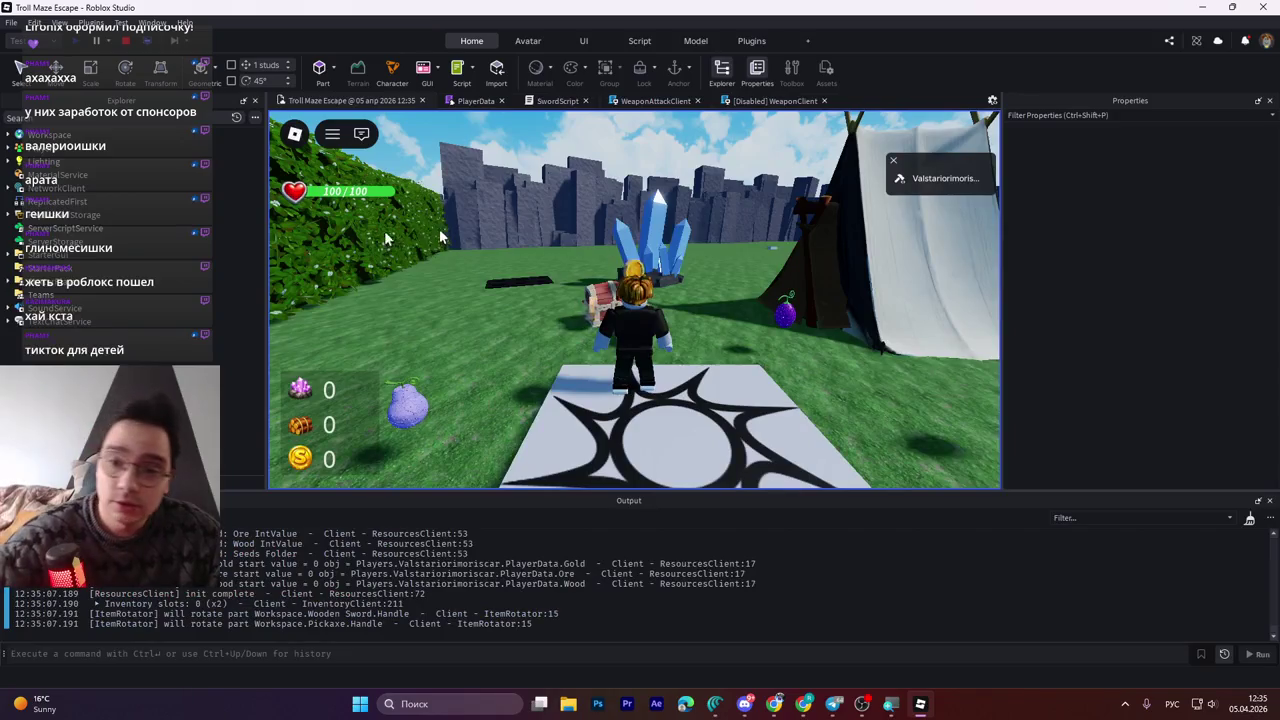
With WeaponClient disabled, collect the Wooden Sword and Pickaxe, then stop the test
key("w")
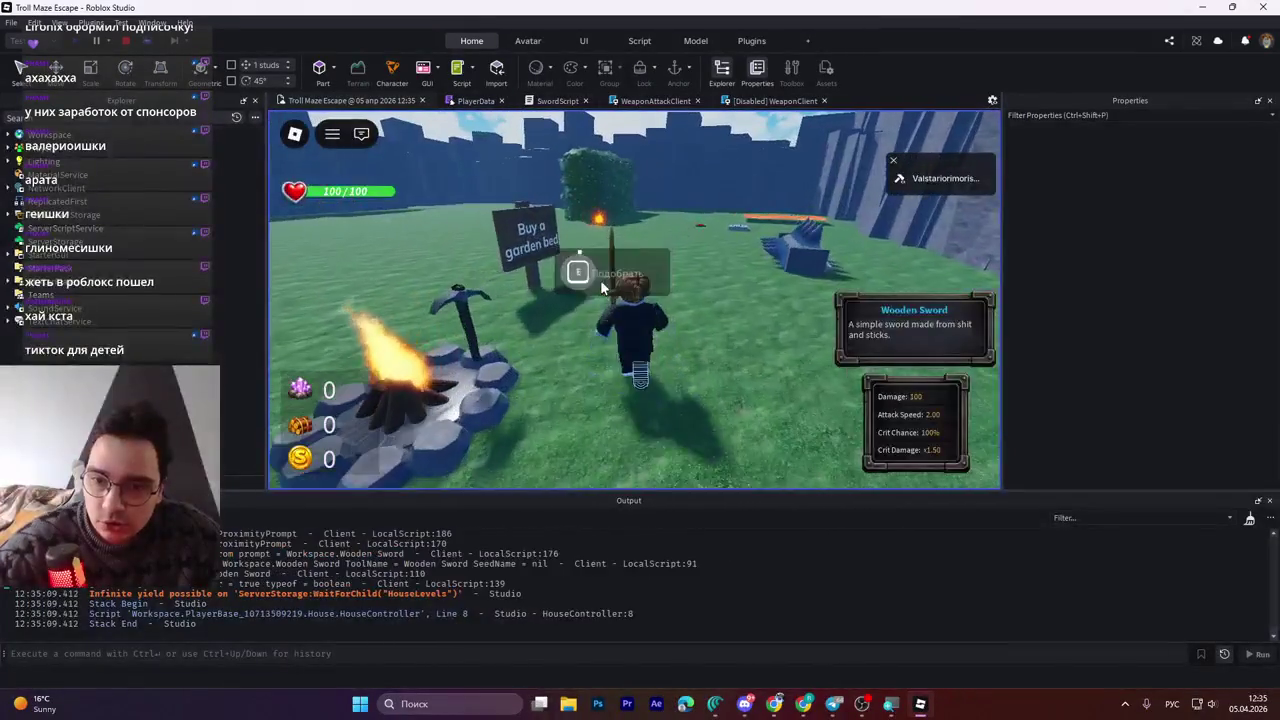
key("e")
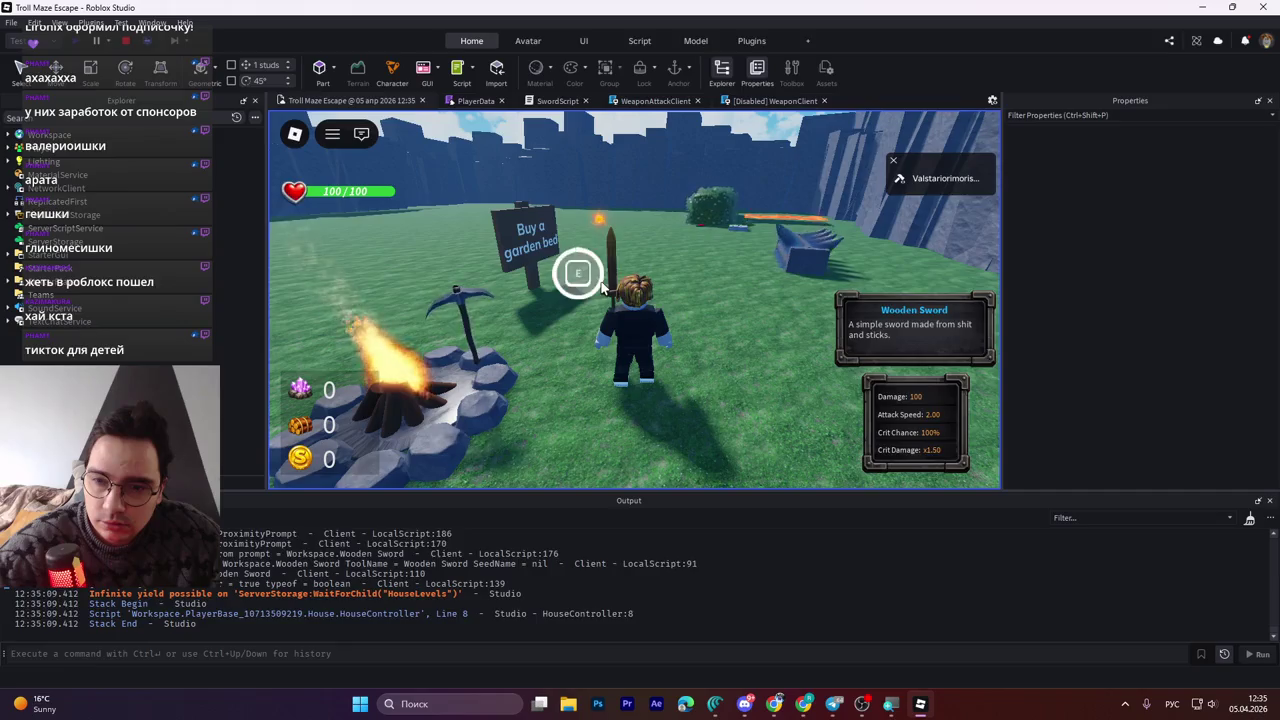
key("e")
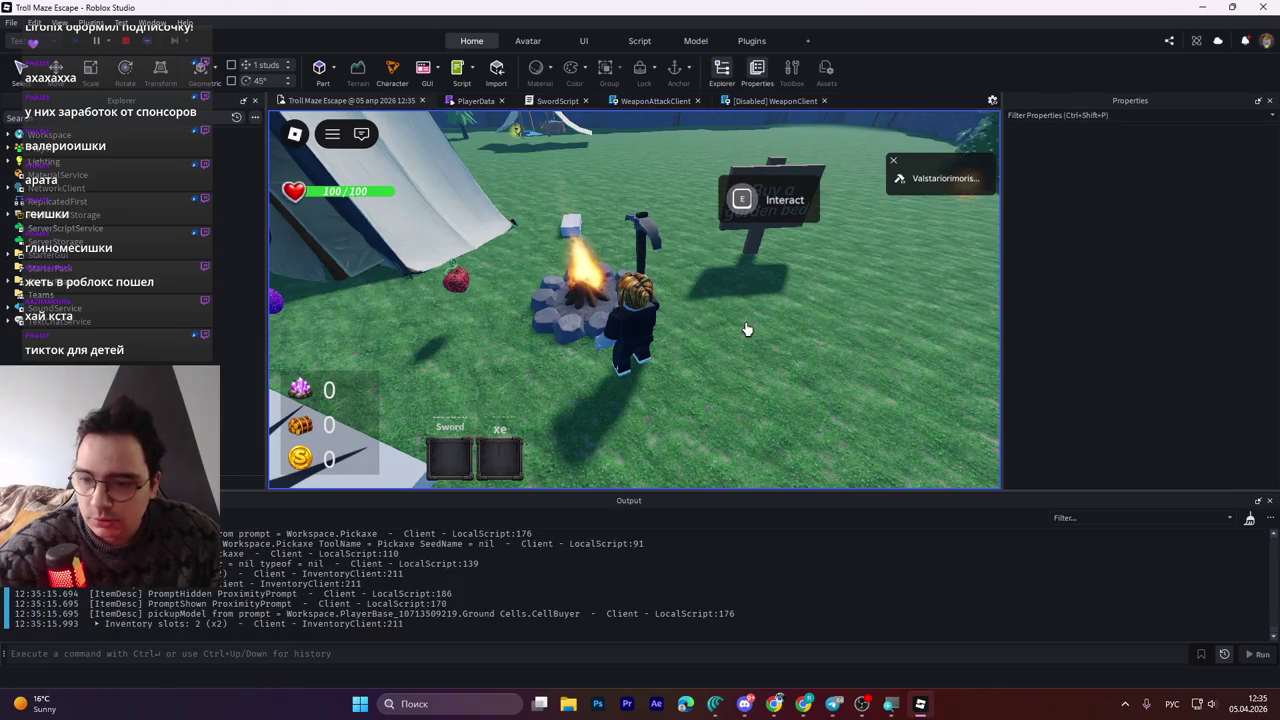
left_click(130, 44)
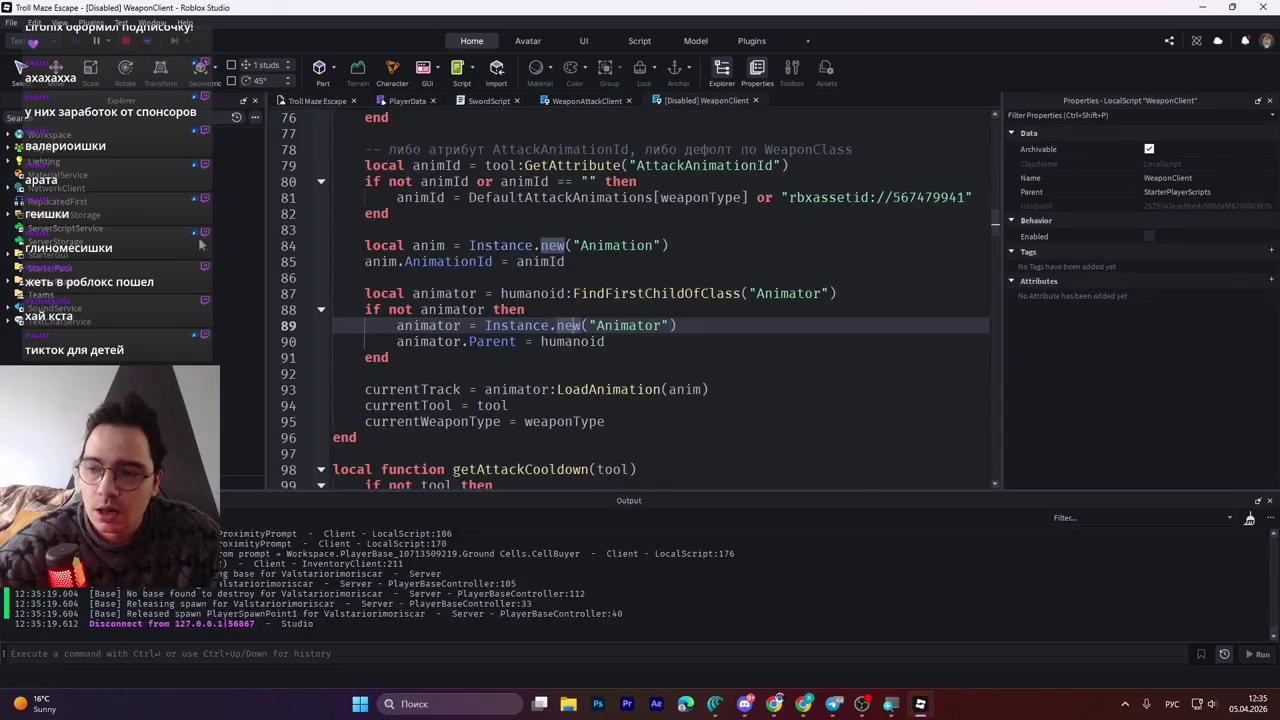
Re-enable WeaponClient, then in play mode pick up the Wooden Sword and swing it three times
left_click(78, 254)
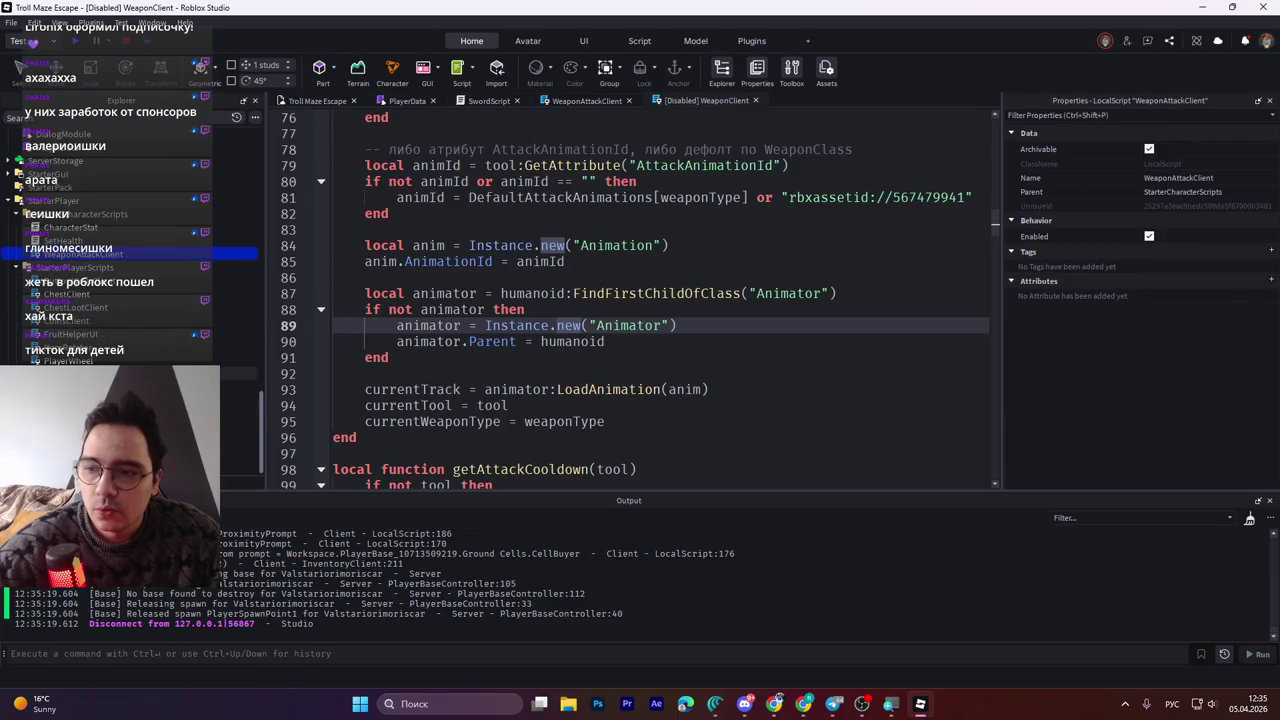
left_click(1148, 236)
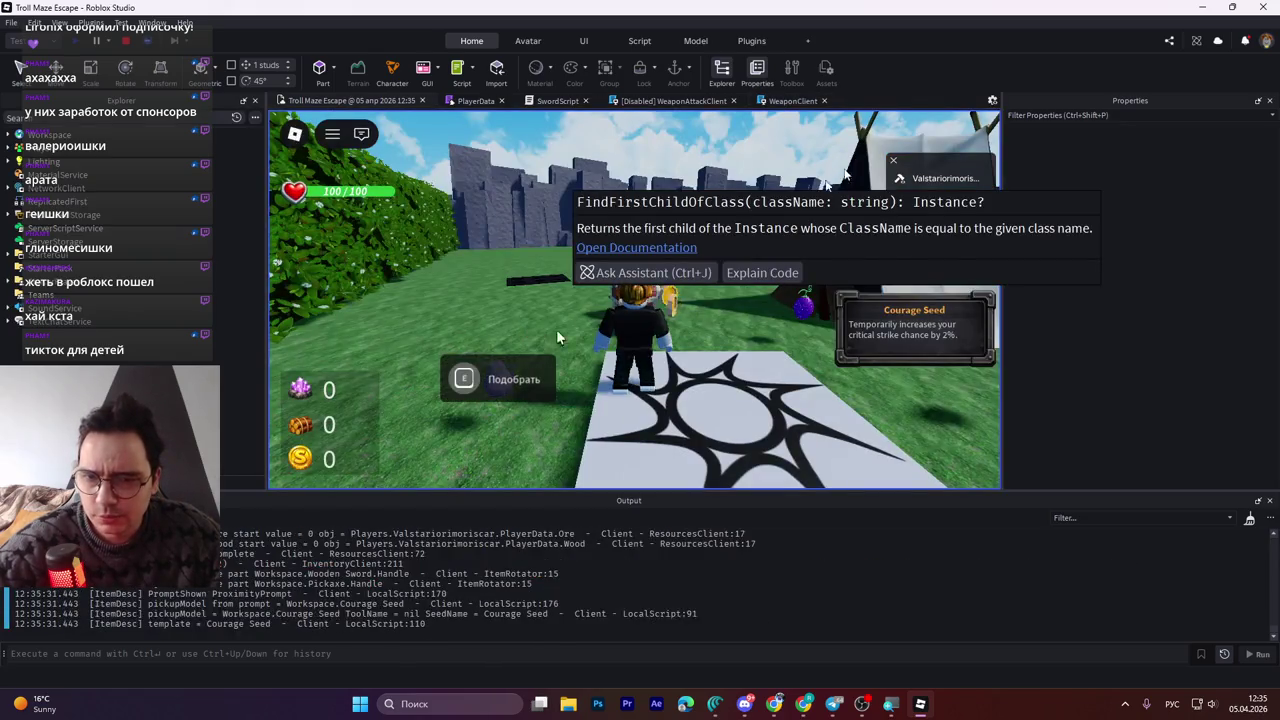
left_click(614, 410)
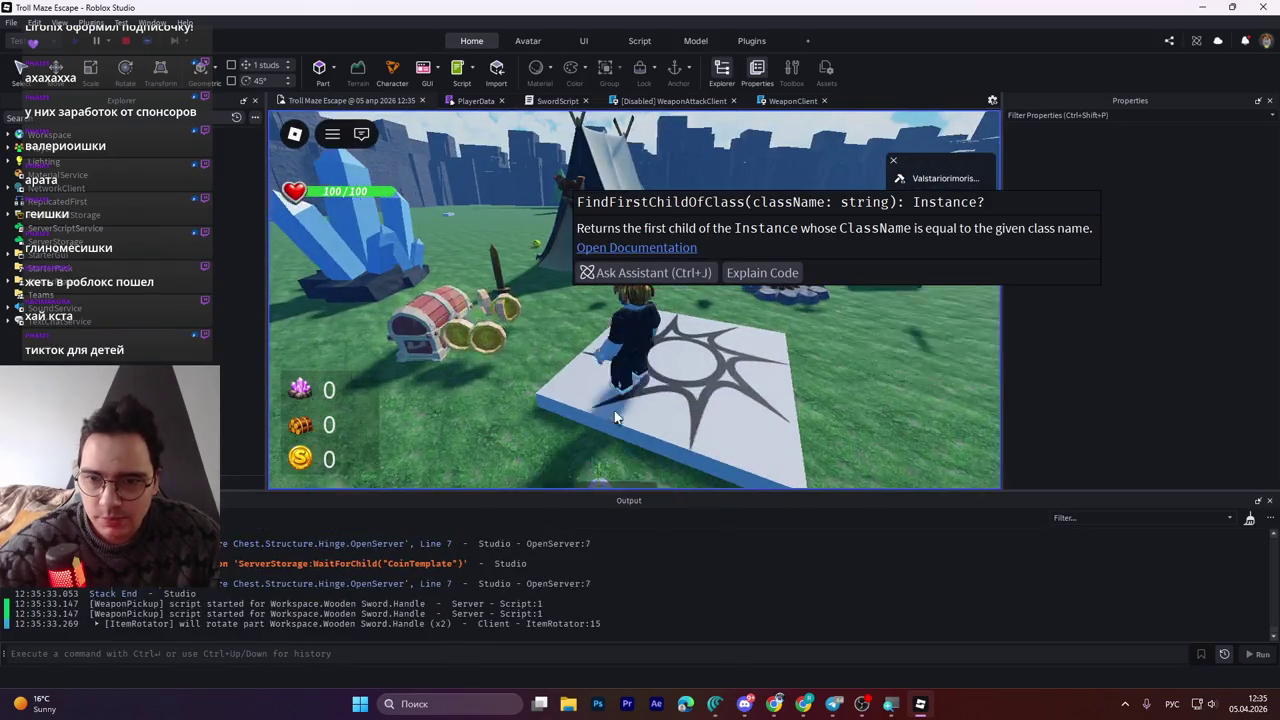
key("w")
key("w")
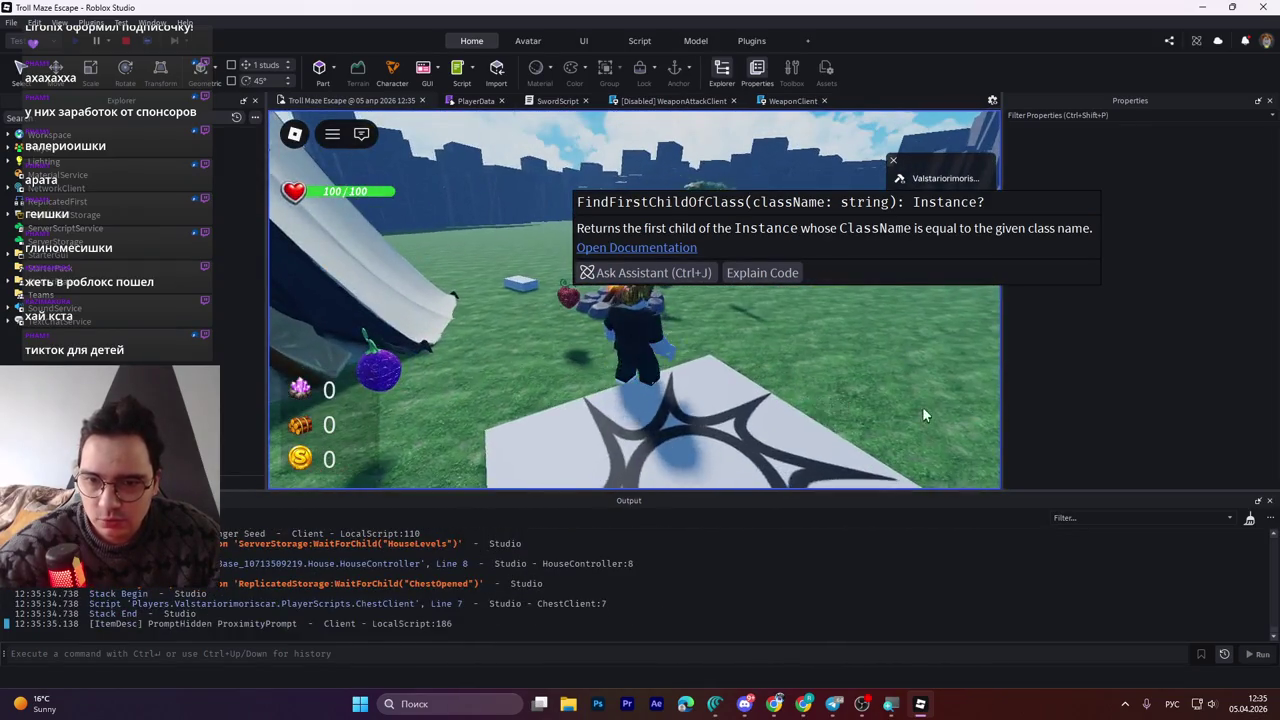
key("w")
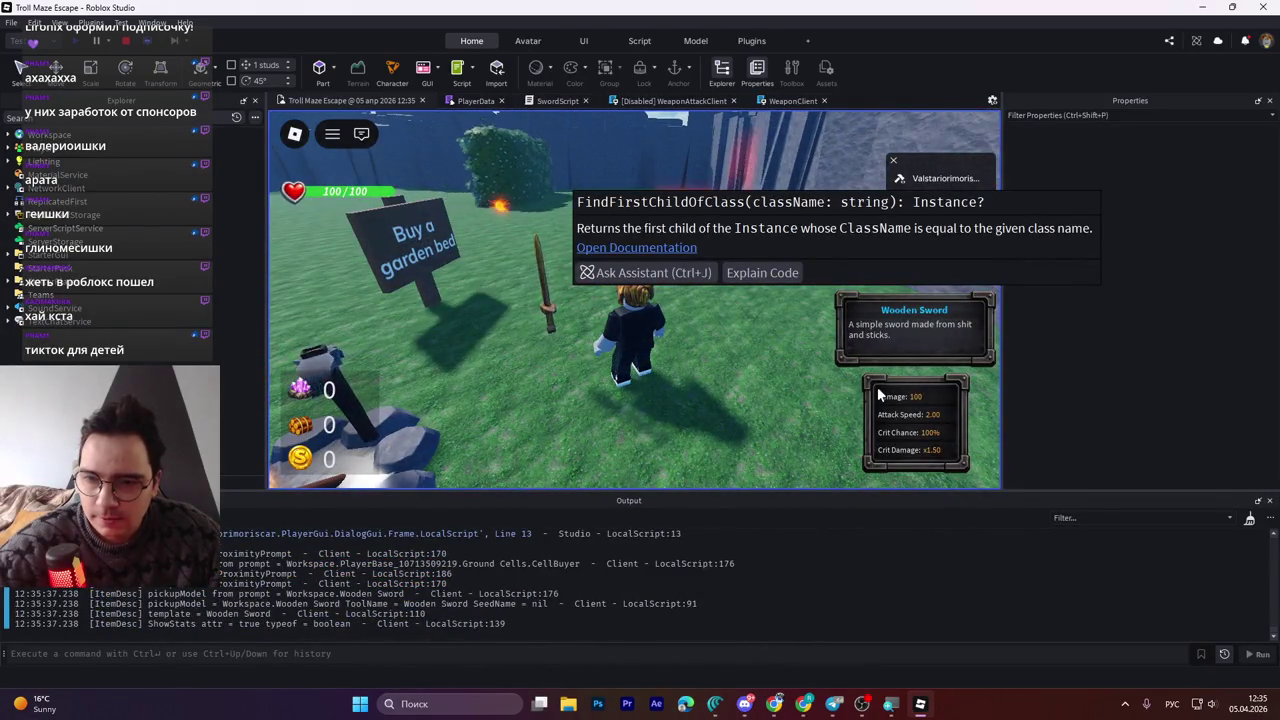
key("e")
left_click(878, 396)
left_click(878, 396)
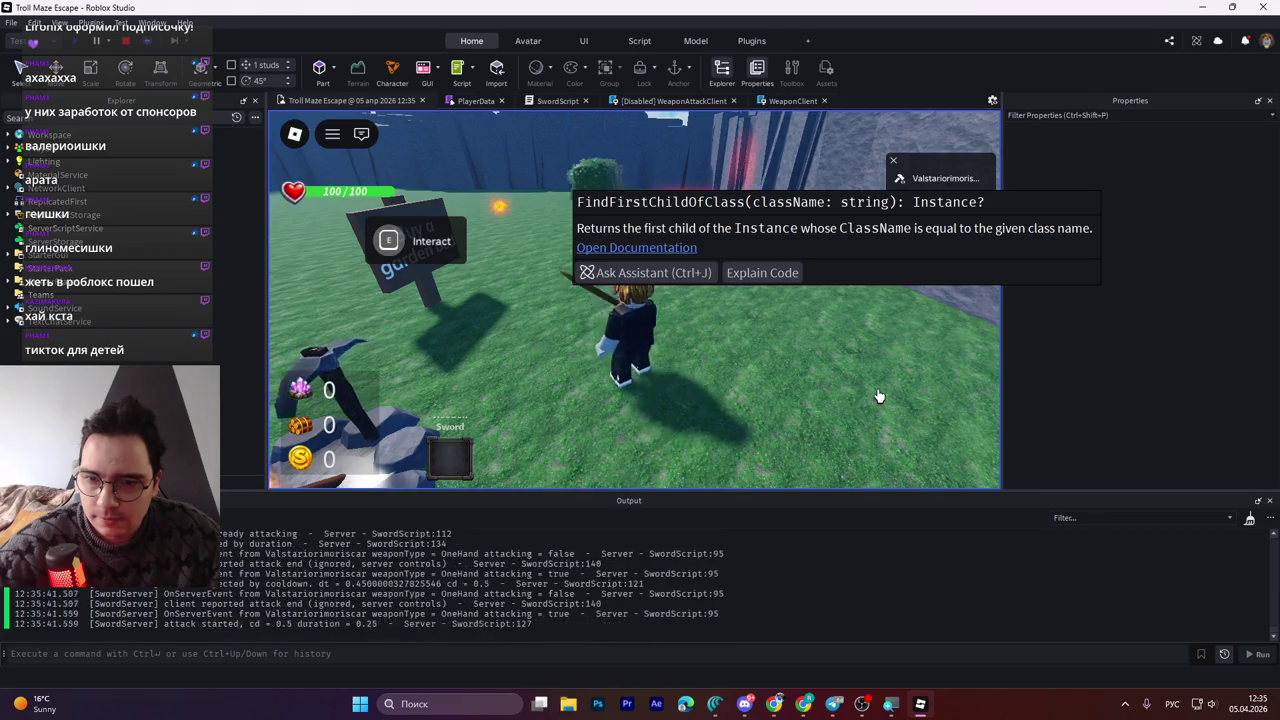
left_click(878, 396)
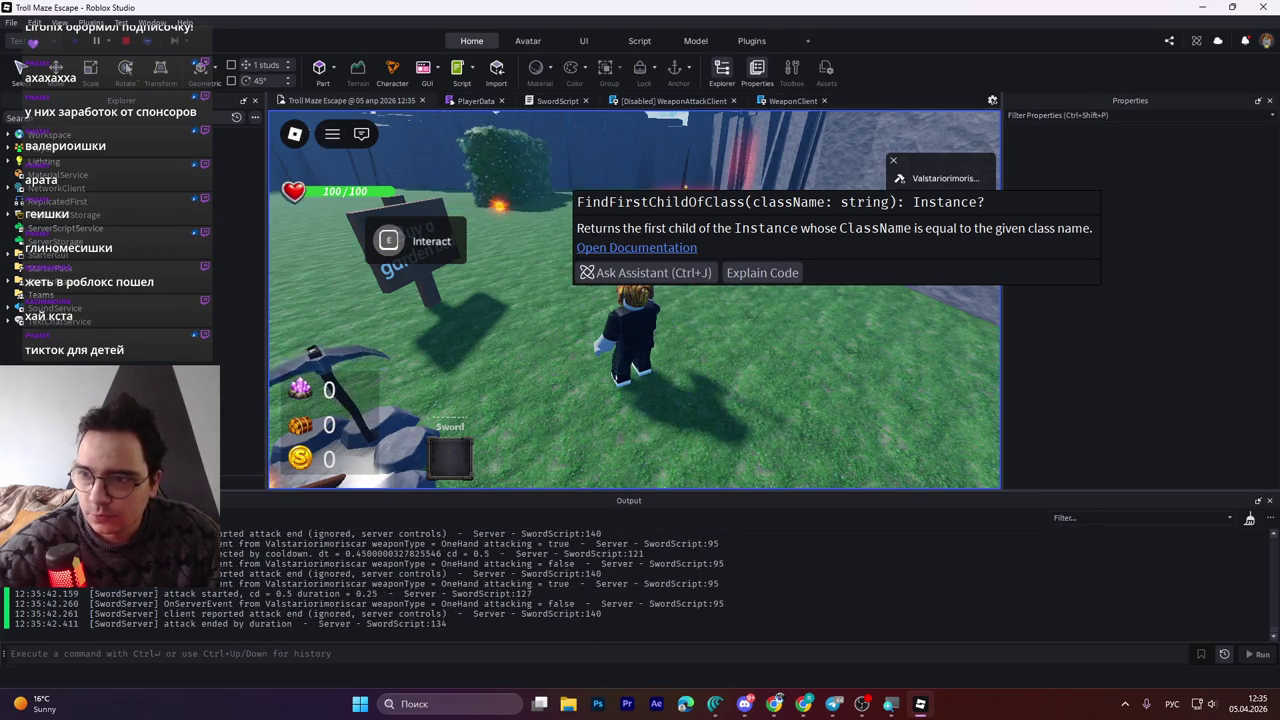
Collect the Pickaxe into a second slot, keep swinging toward the chest and crystals, then stop
key("w")
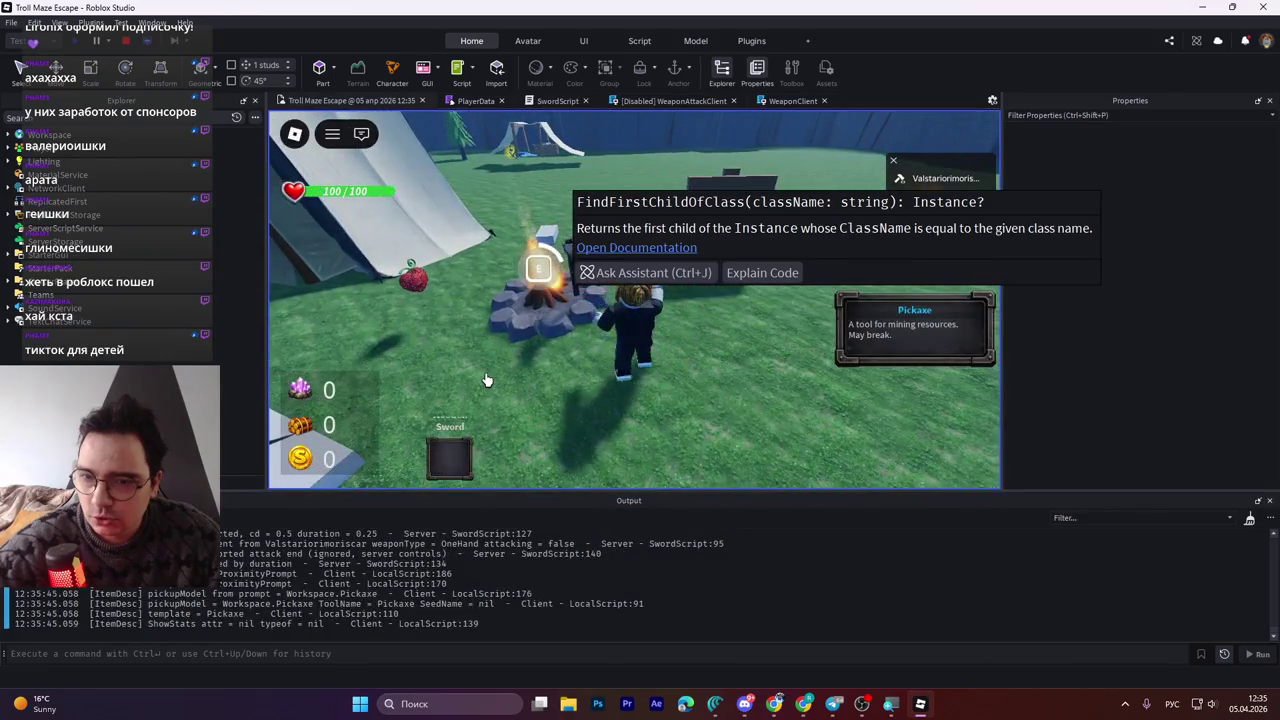
key("e")
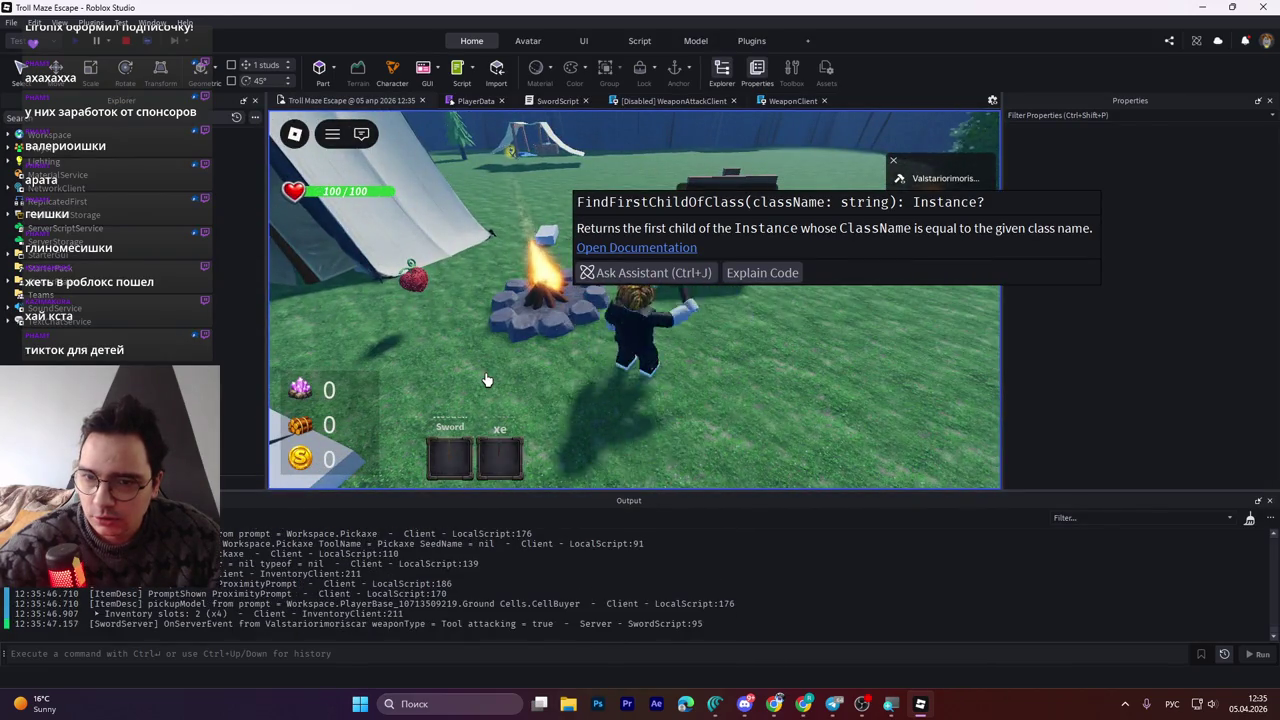
left_click(486, 380)
left_click(486, 380)
left_click(486, 380)
left_click(486, 380)
key("Left")
key("Right")
left_click(486, 380)
left_click(486, 380)
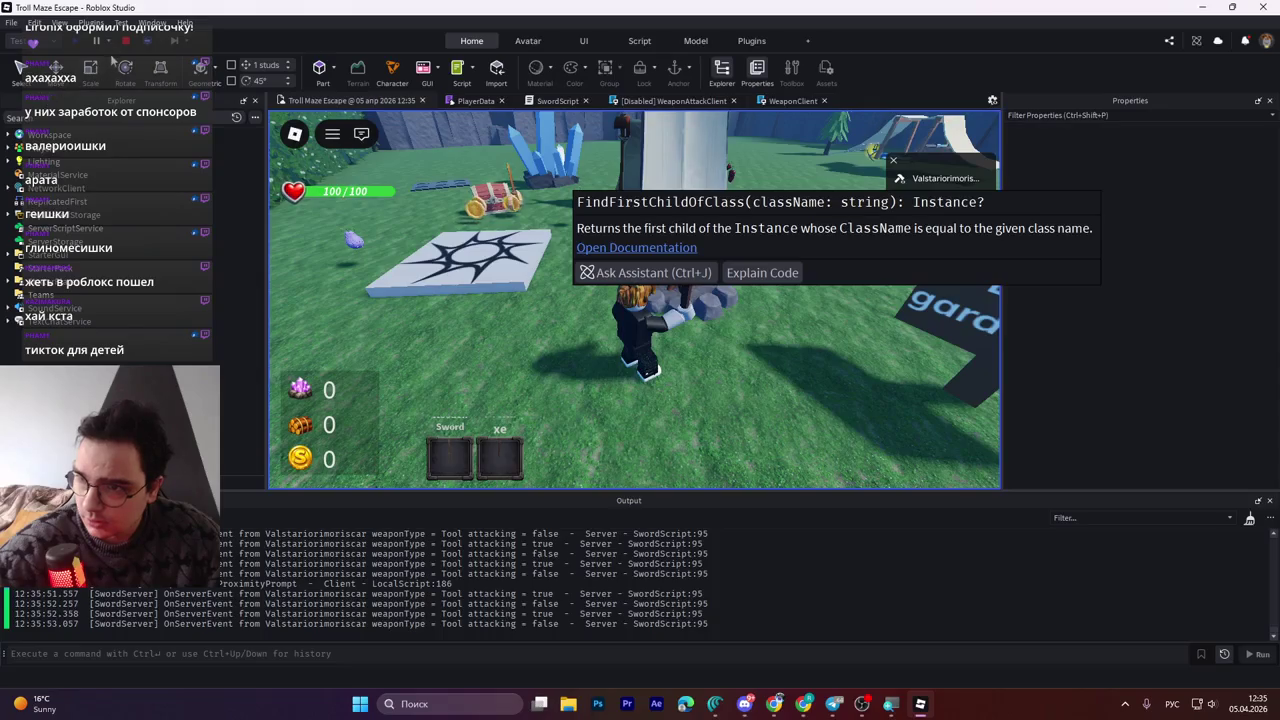
left_click(141, 48)
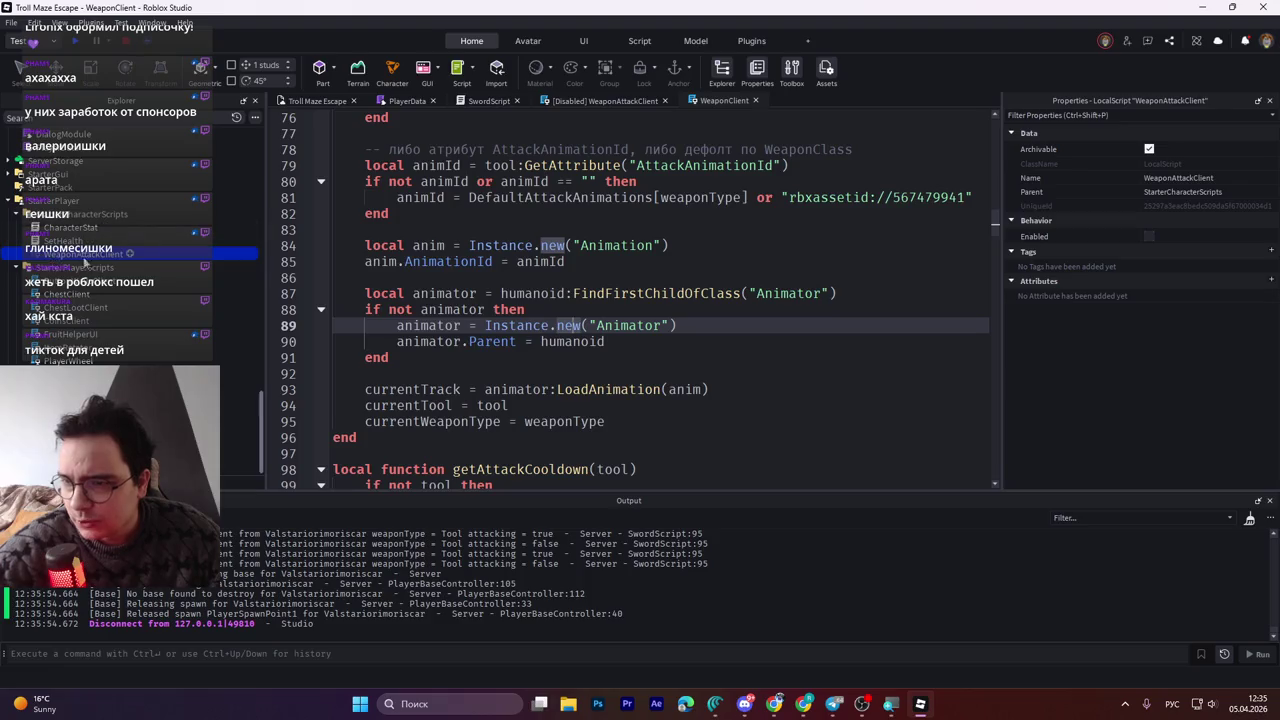
Jump to line 296 of WeaponClient, save the place to Roblox, and start another playtest
key("alt+Tab")
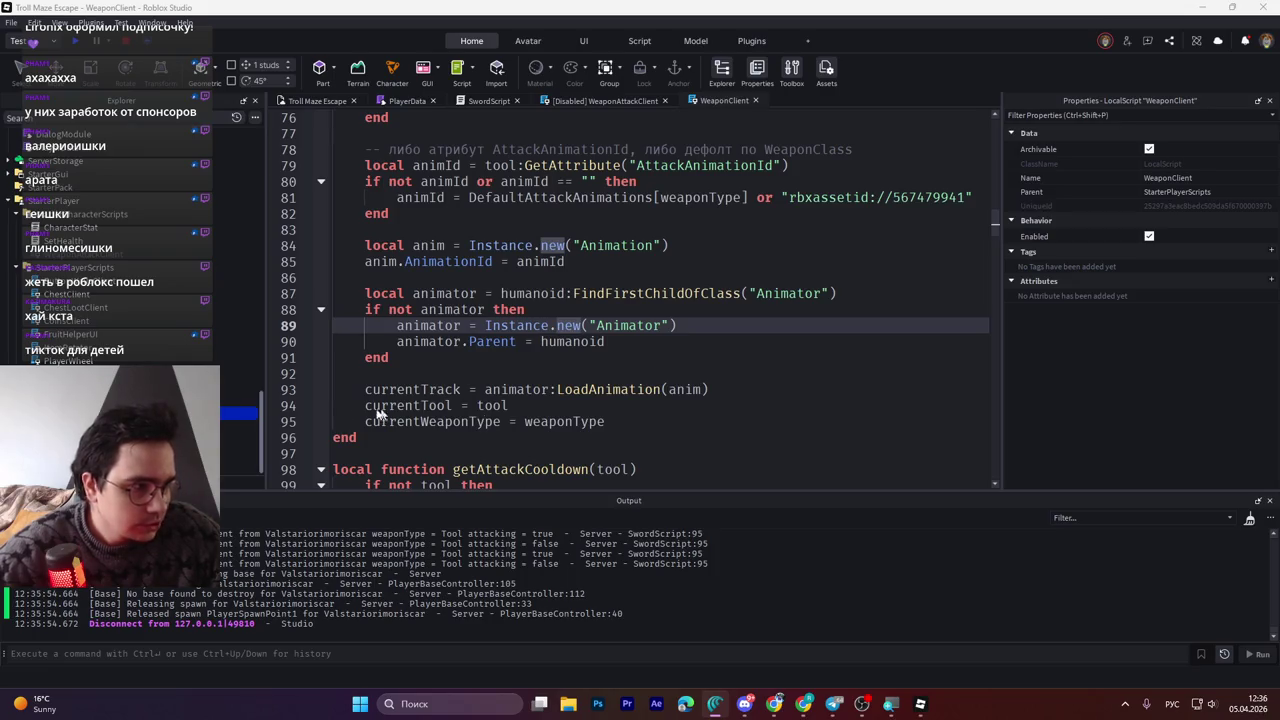
left_click(552, 367)
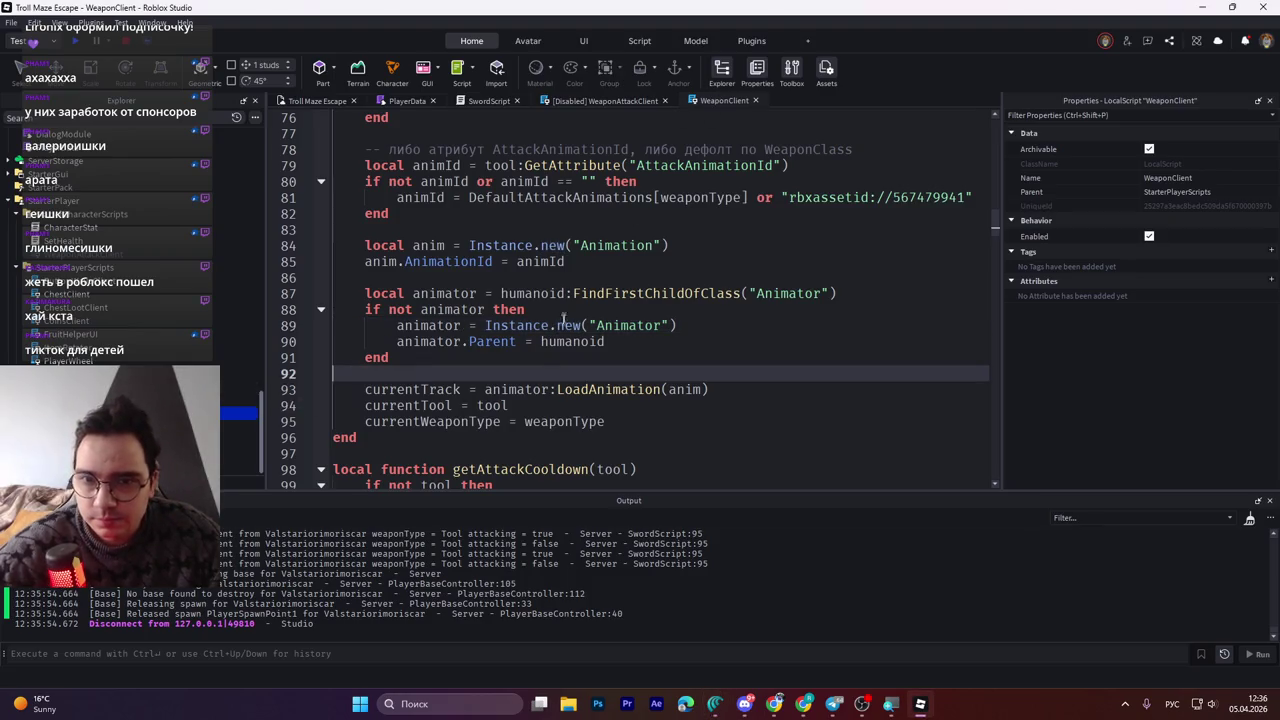
key("ctrl+End")
key("ctrl+s")
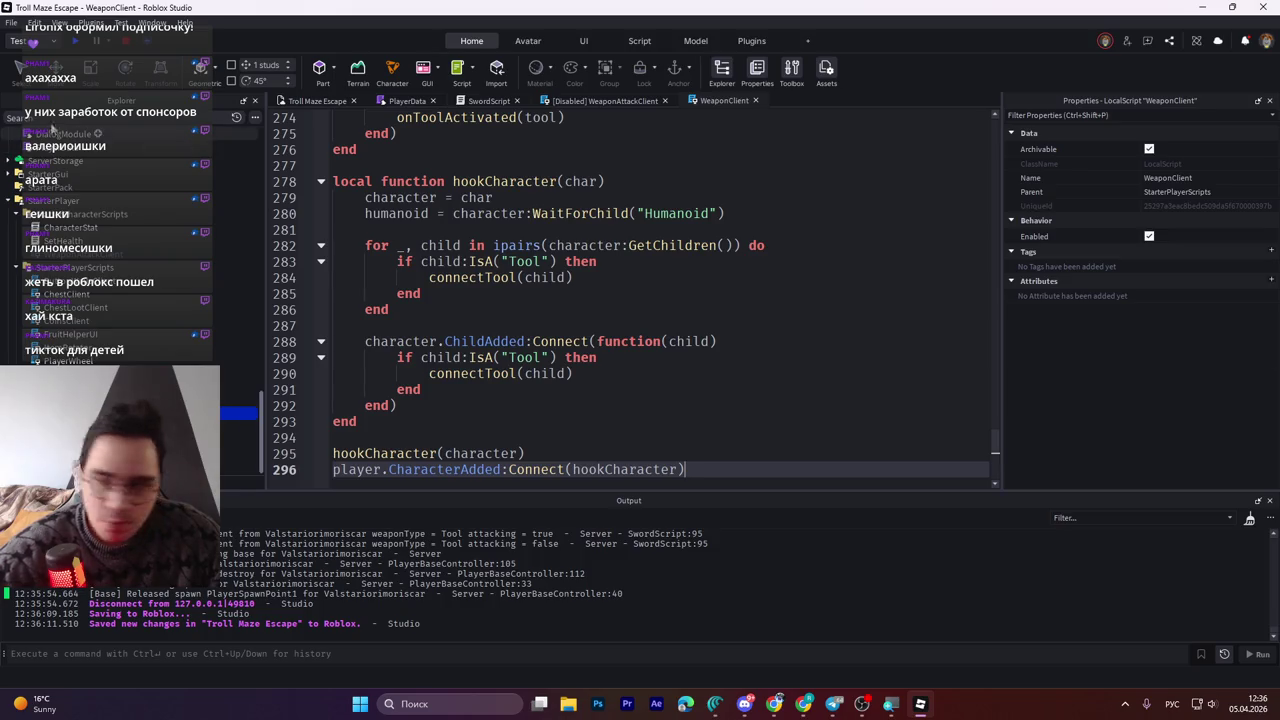
left_click(71, 43)
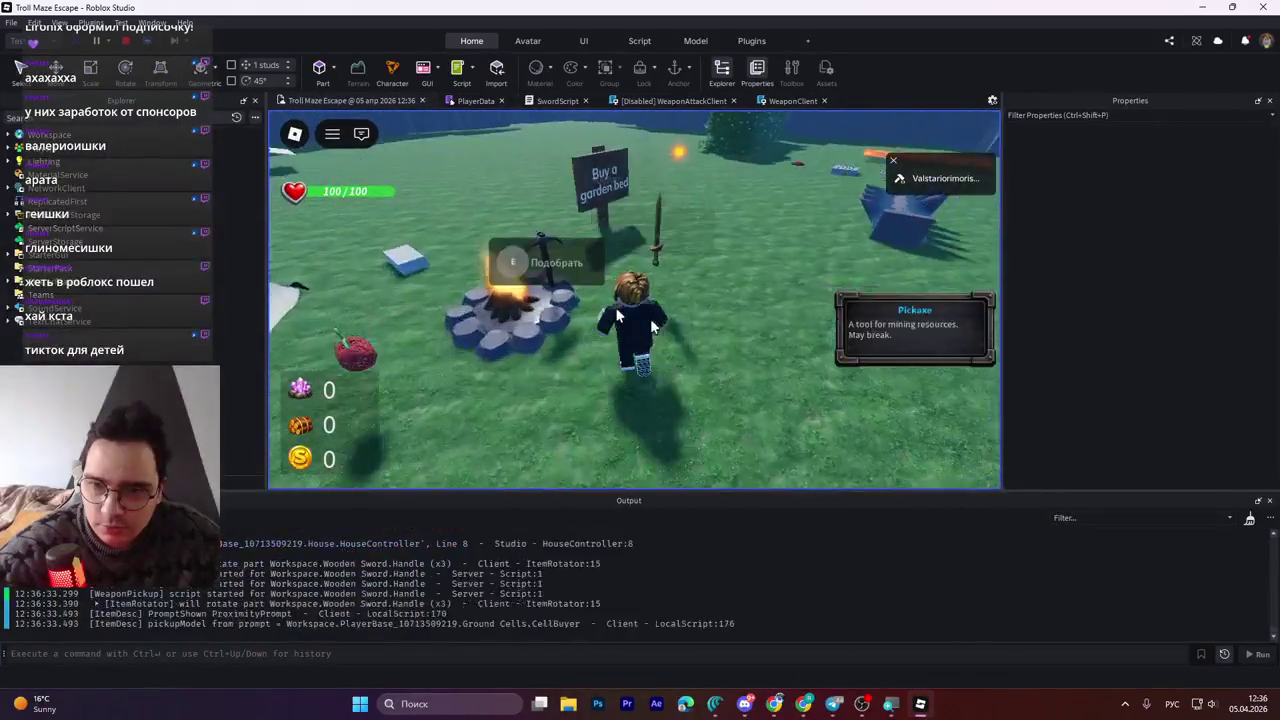
Pick up the Wooden Sword by the campfire, equip it in slot 1, and swing it four times
key("e")
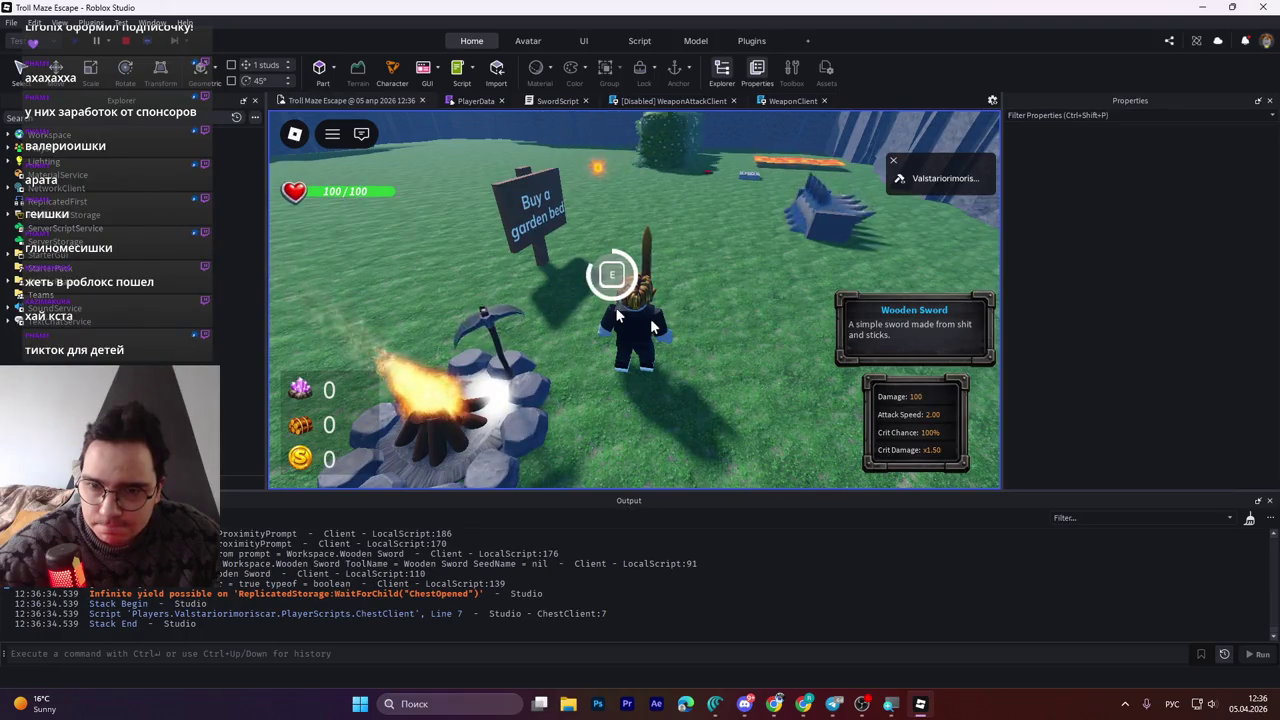
key("1")
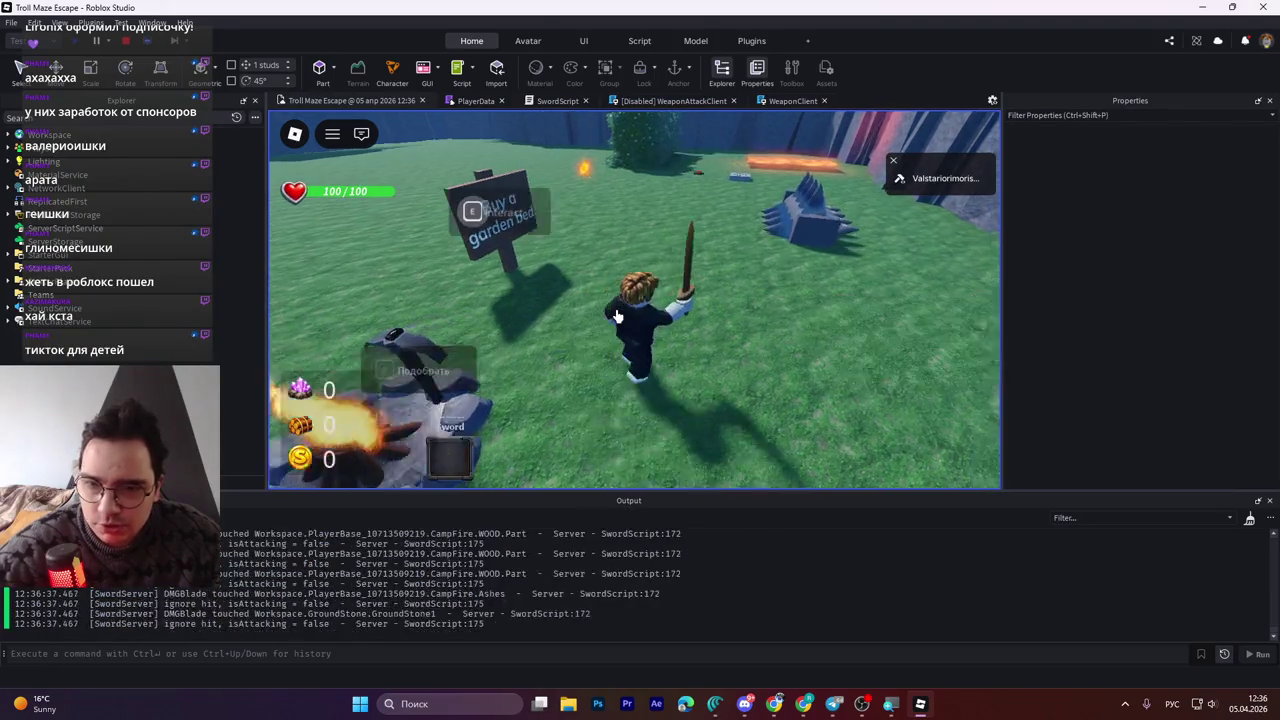
left_click(617, 316)
left_click(617, 316)
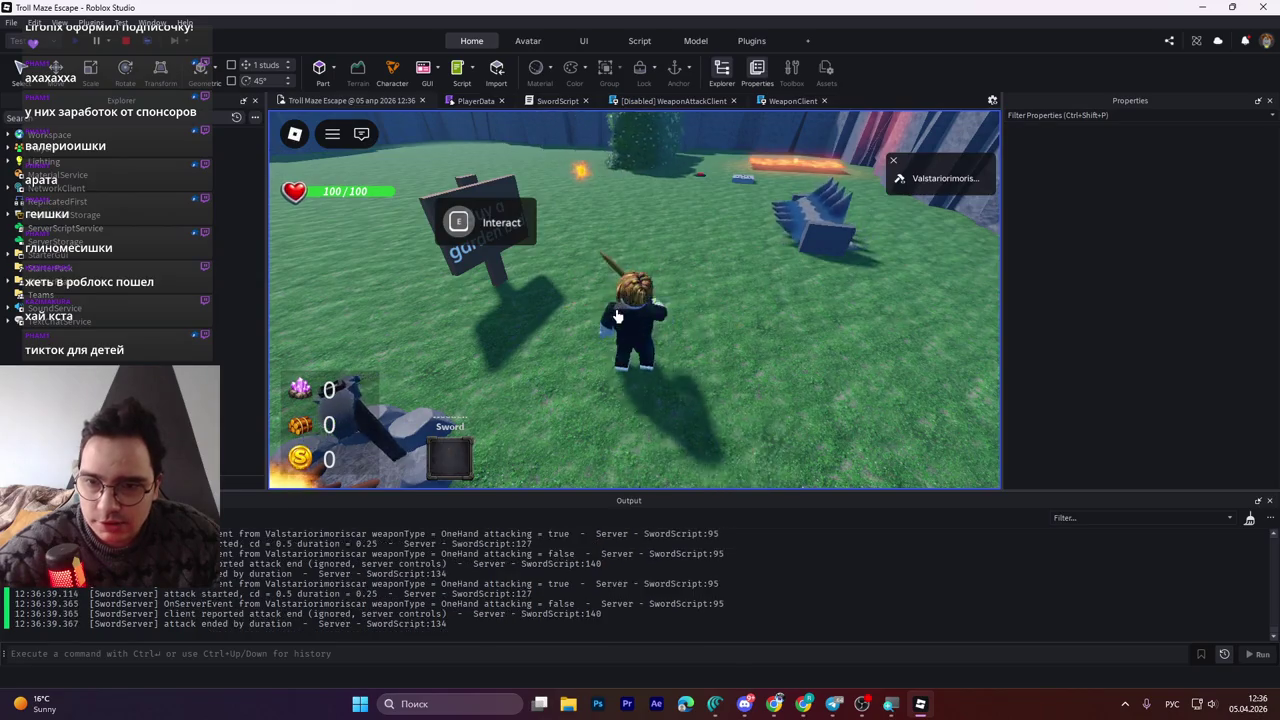
left_click(617, 316)
left_click(617, 316)
Walk toward the garden bed sign and back to the campfire, then end the playtest
key("w")
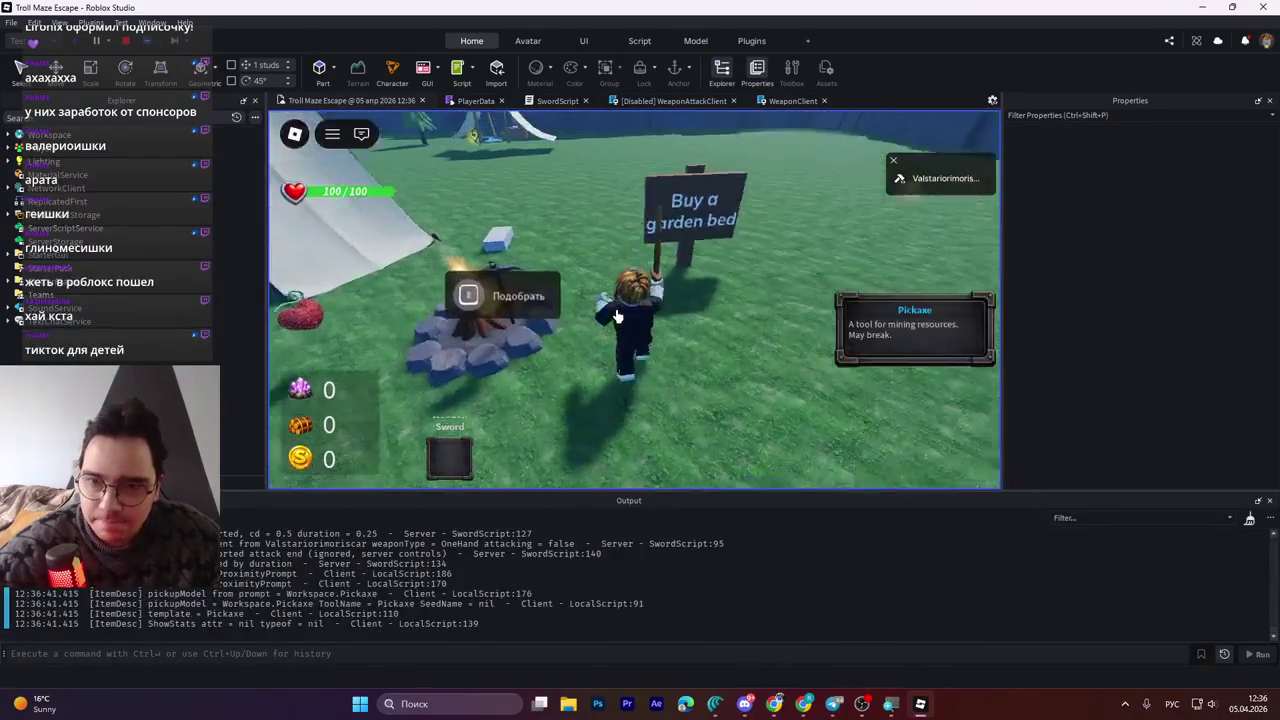
key("w")
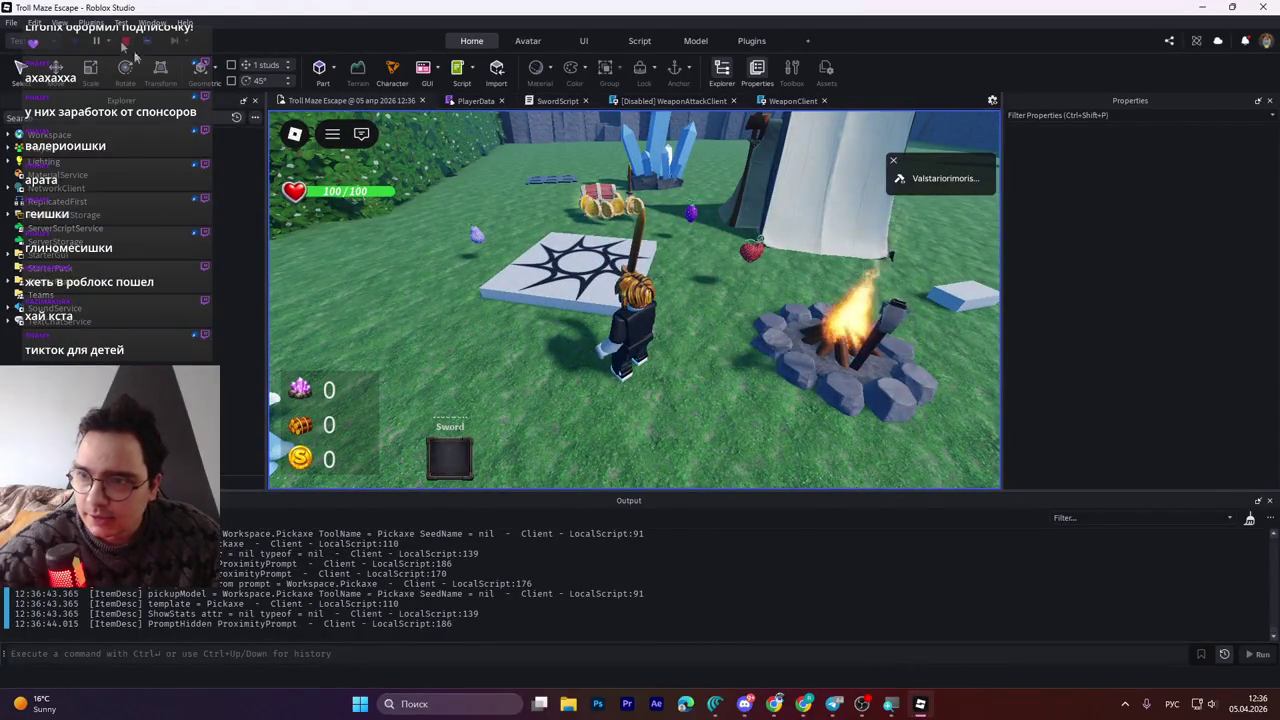
key("shift+F5")
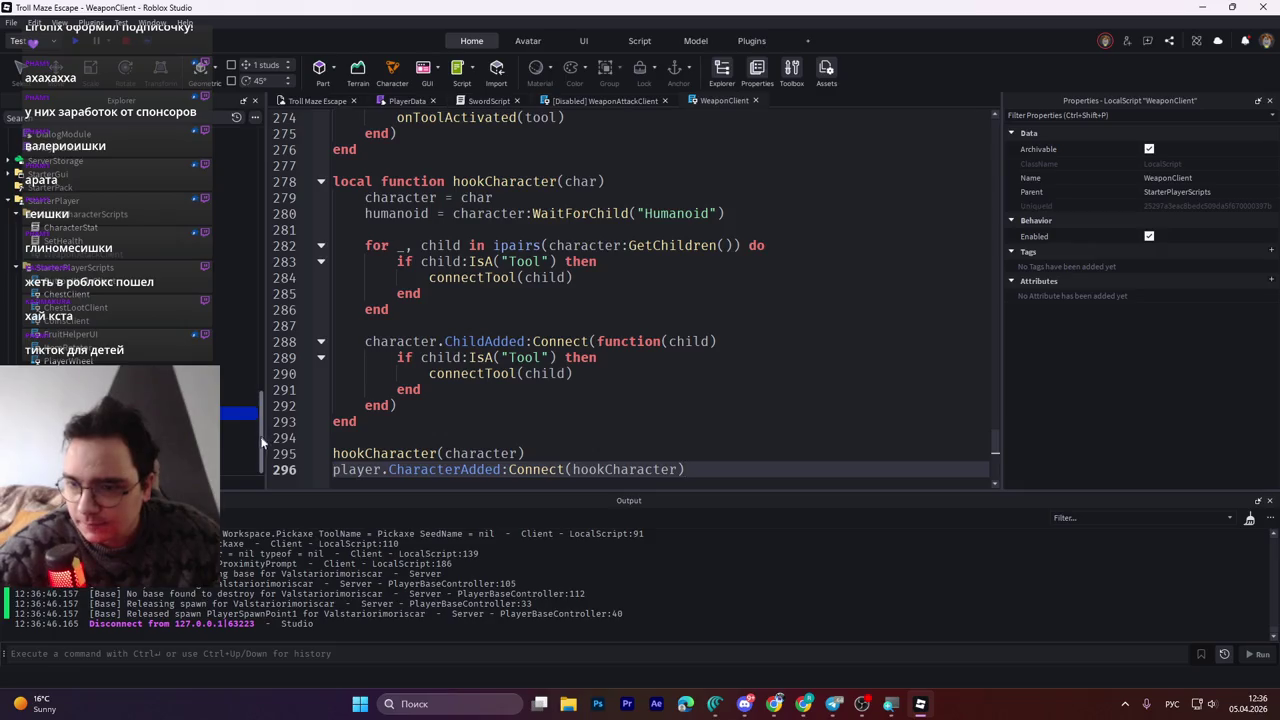
Expand SpawnObjects in Explorer and select the Courage SeedSpawn model to view its attributes
left_click_drag(265, 425, 272, 310)
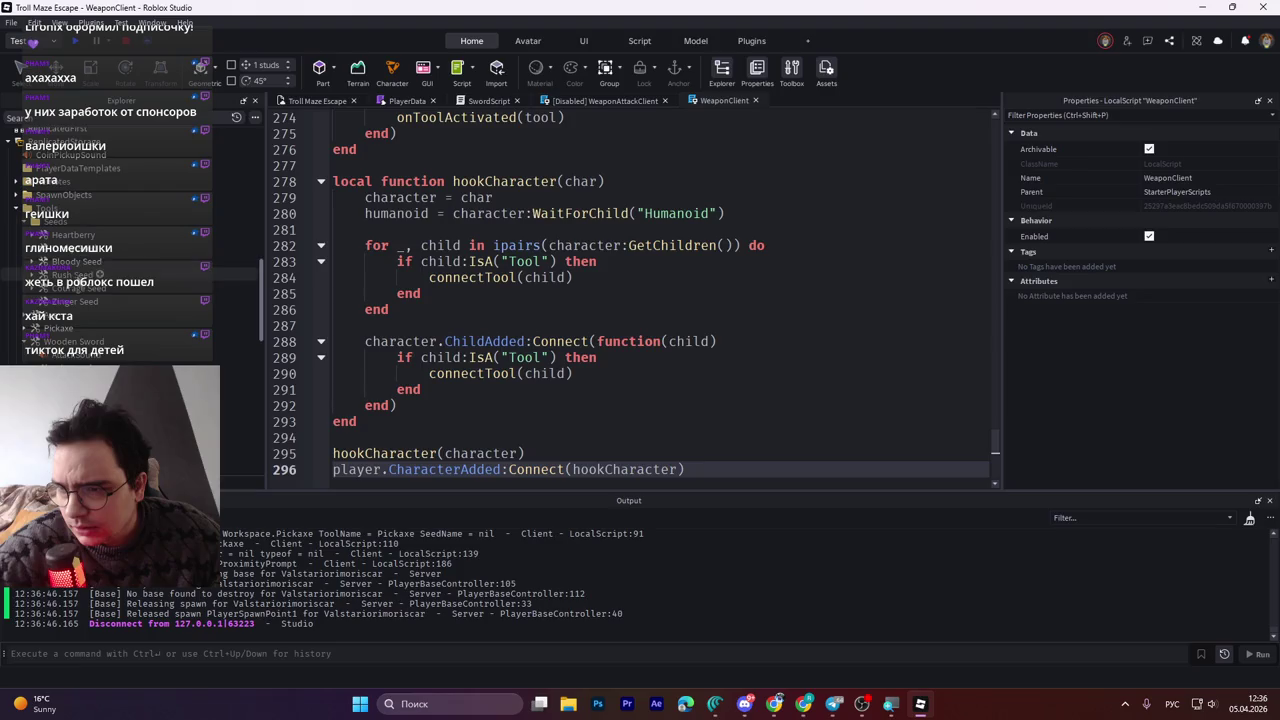
left_click(76, 276)
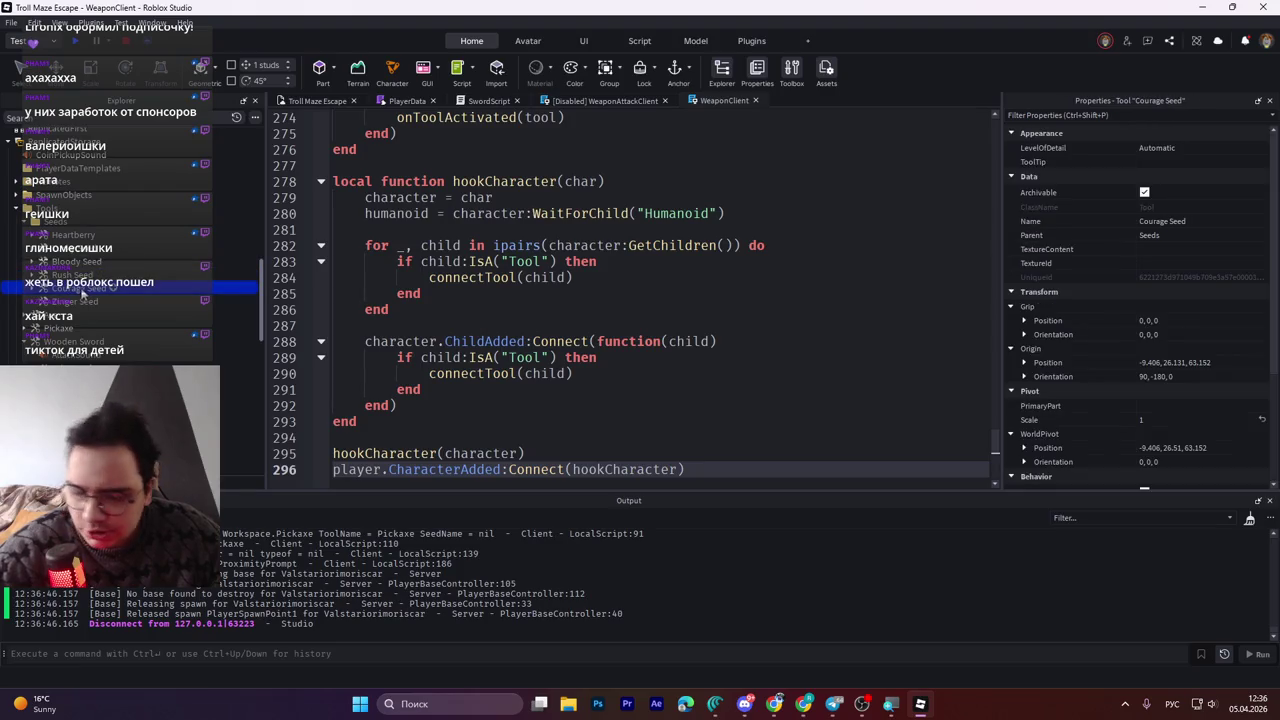
scroll(80, 283, "up", 5)
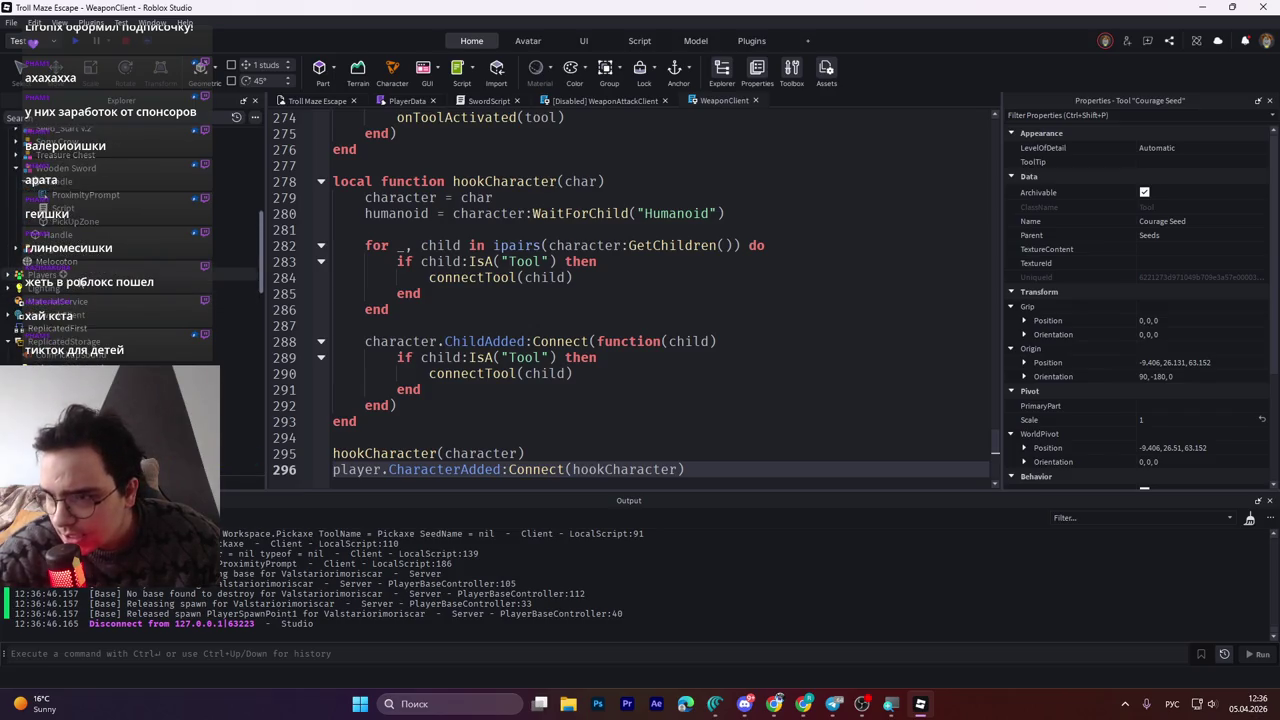
scroll(80, 283, "down", 3)
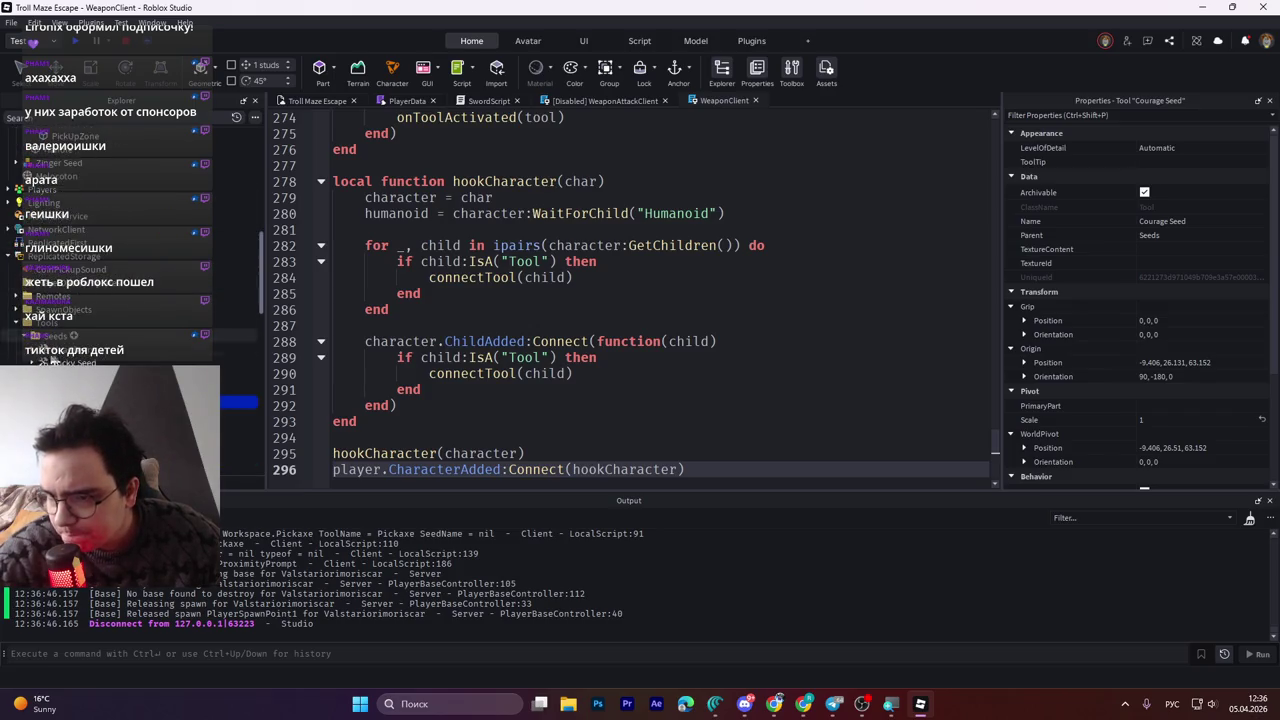
left_click(16, 309)
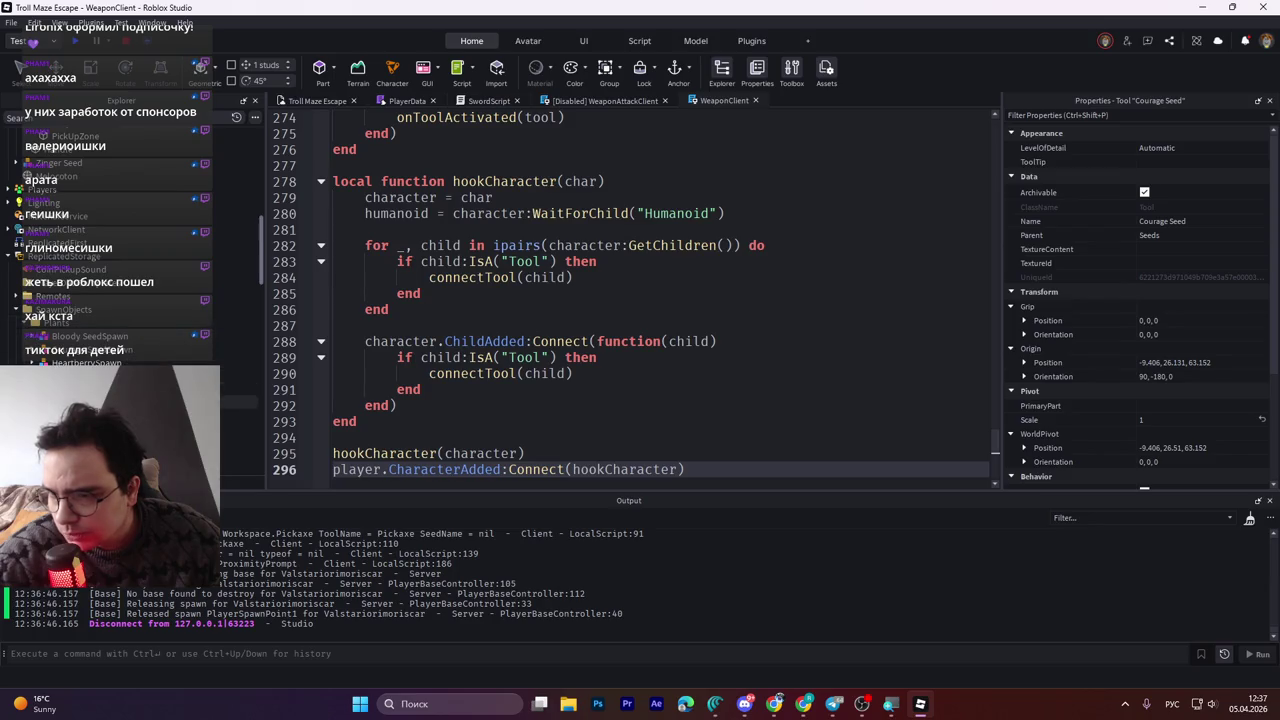
left_click(82, 361)
scroll(146, 307, "up", 5)
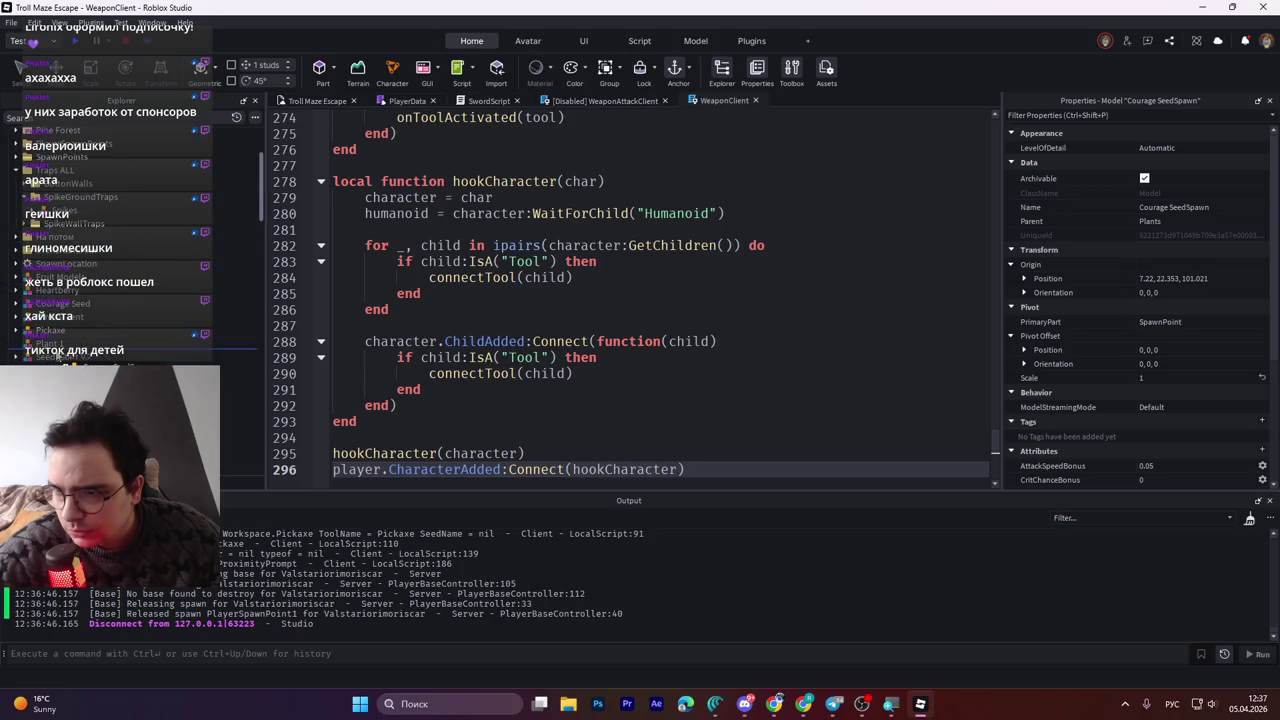
scroll(1100, 370, "down", 4)
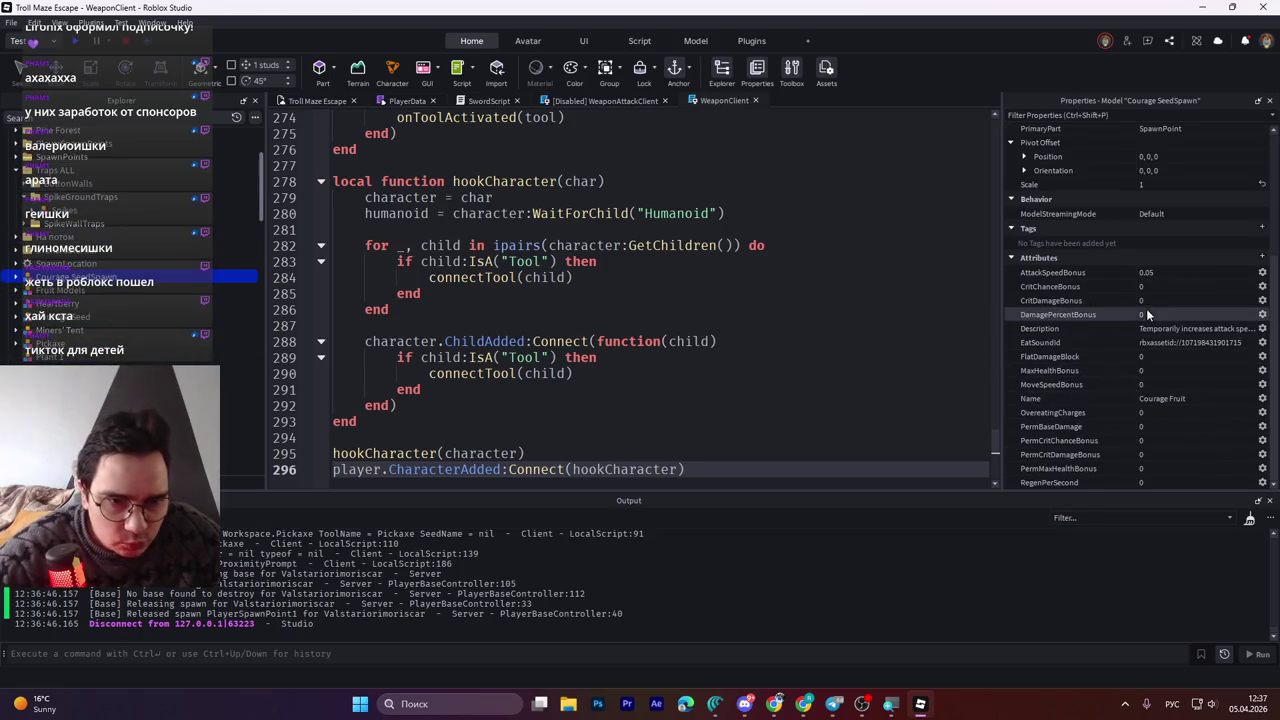
Change Courage SeedSpawn's AttackSpeedBonus from 0.05 to 0.2 and duplicate the model with Ctrl+D
left_click(1150, 272)
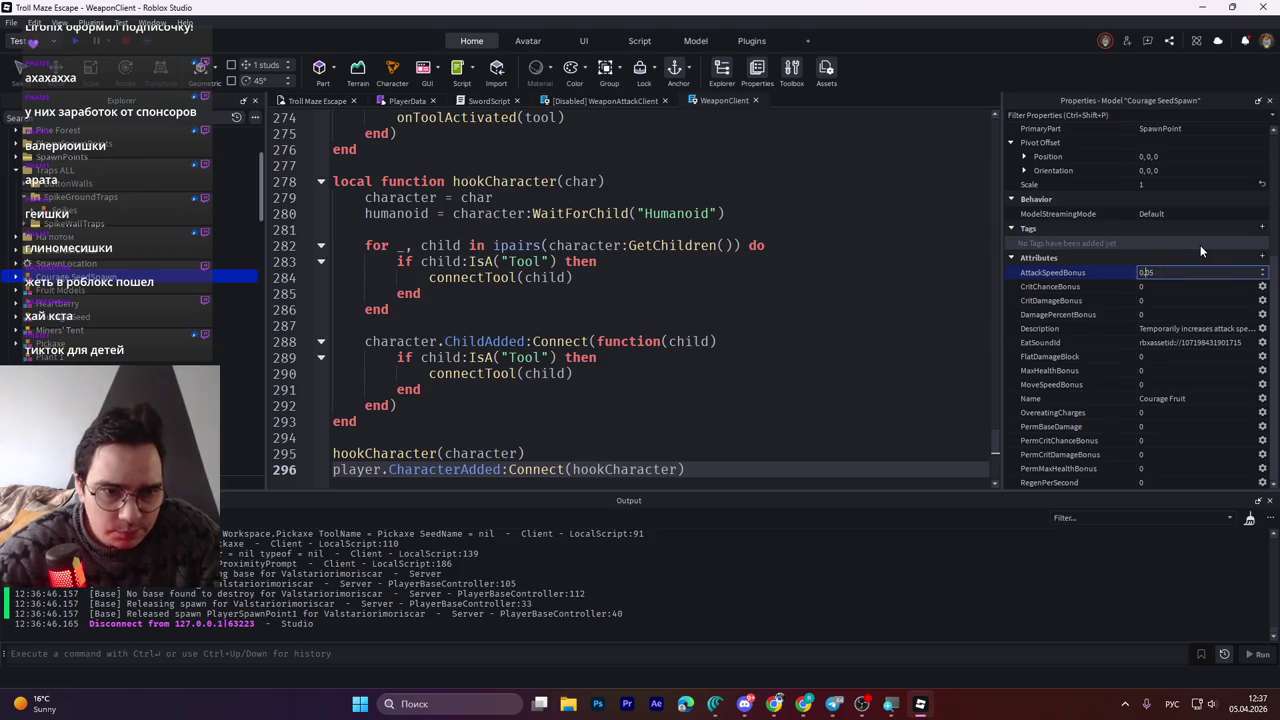
key("Right")
key("Right")
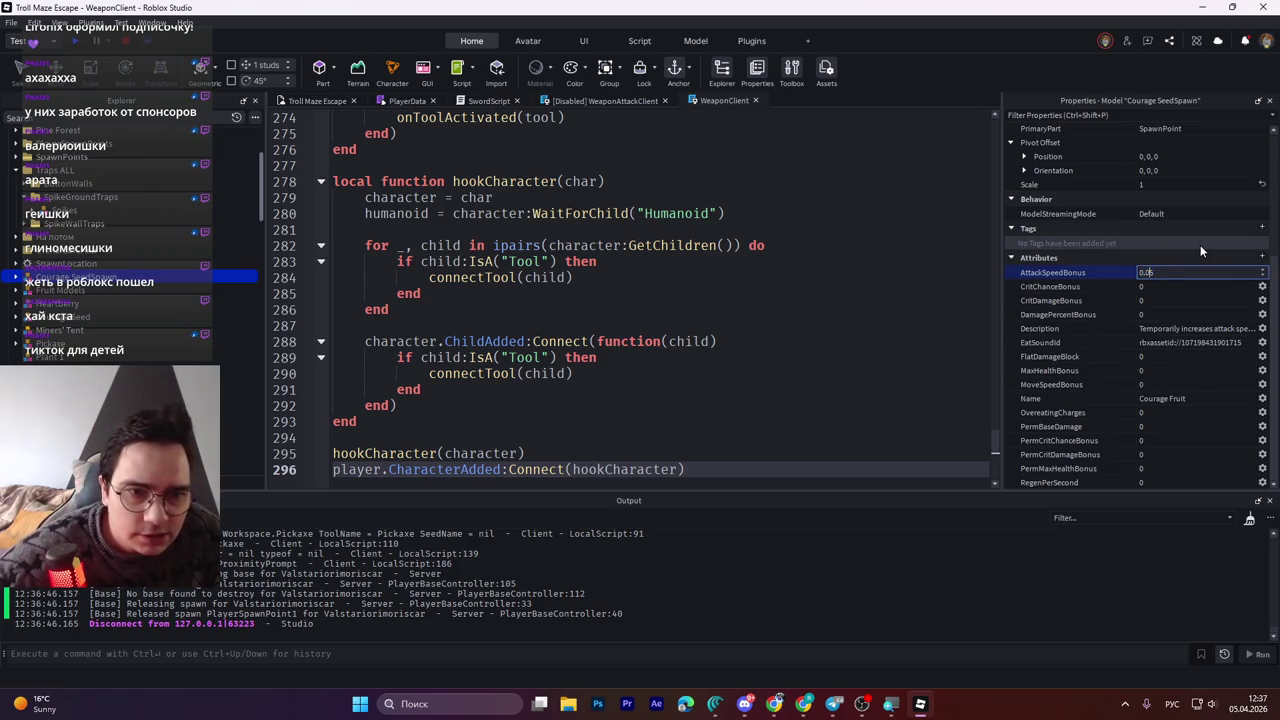
key("Delete")
key("Delete")
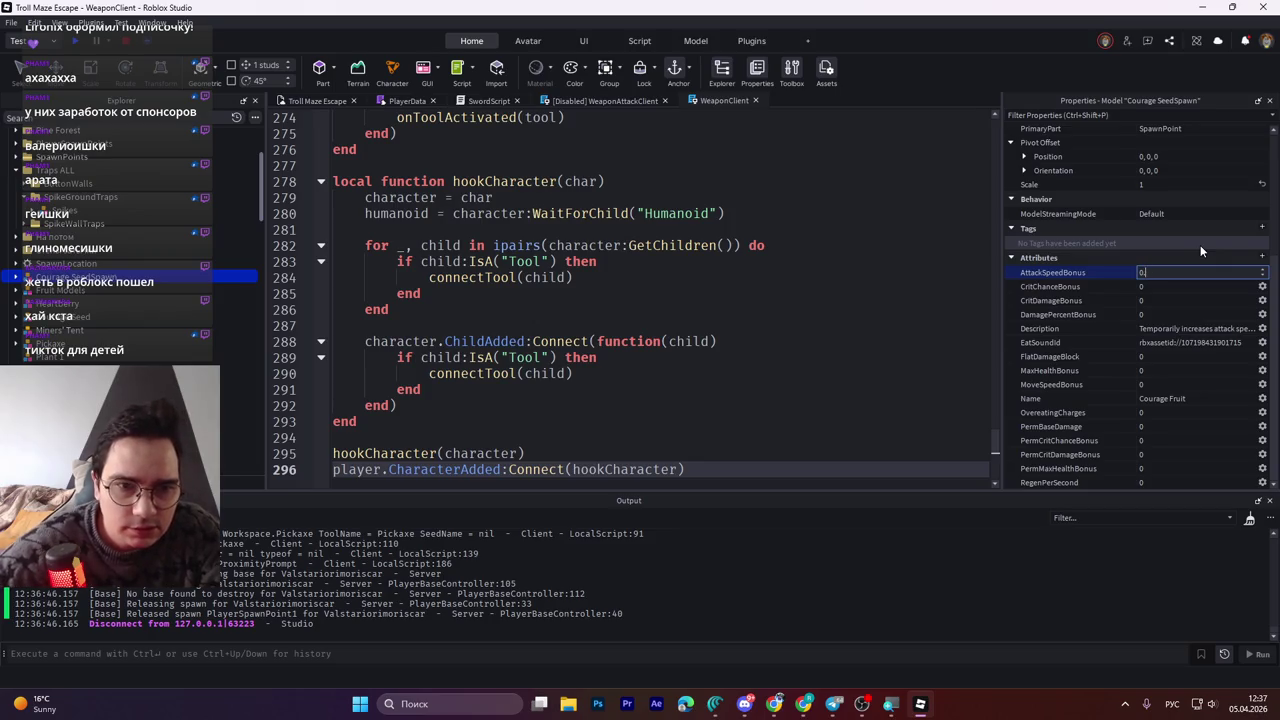
type("1")
key("Return")
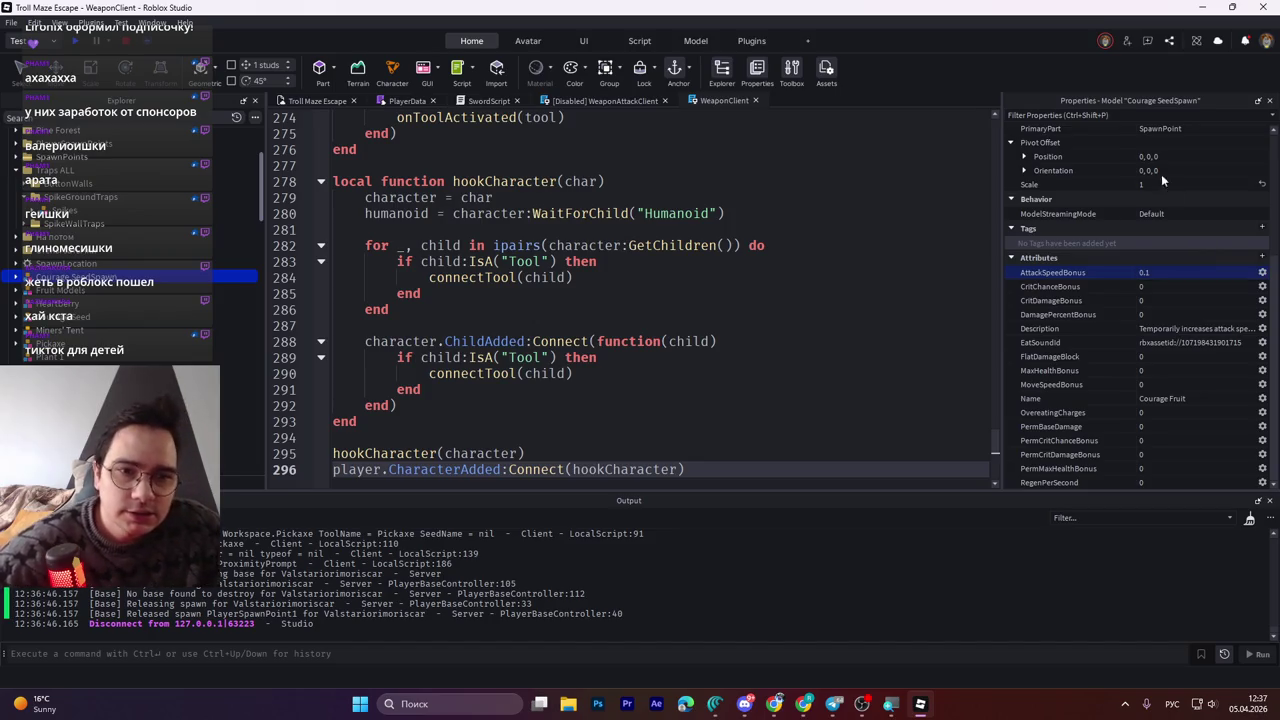
left_click(1231, 274)
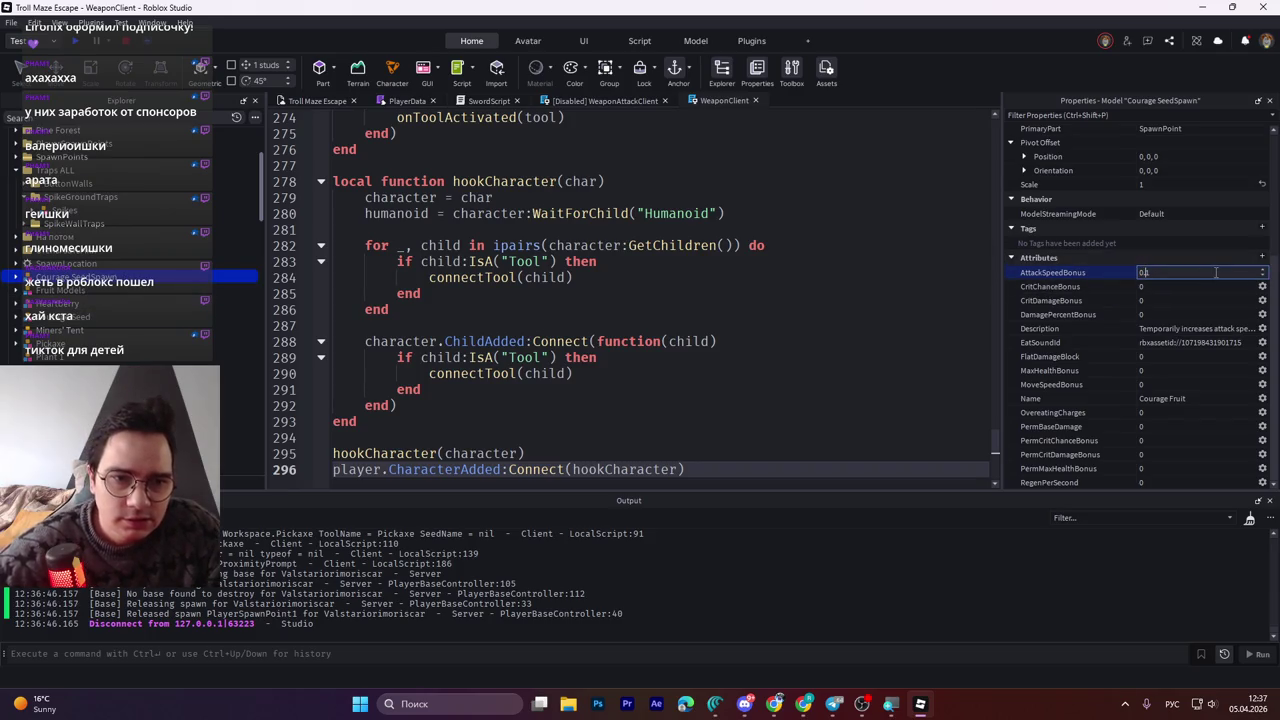
type("0.2")
key("Return")
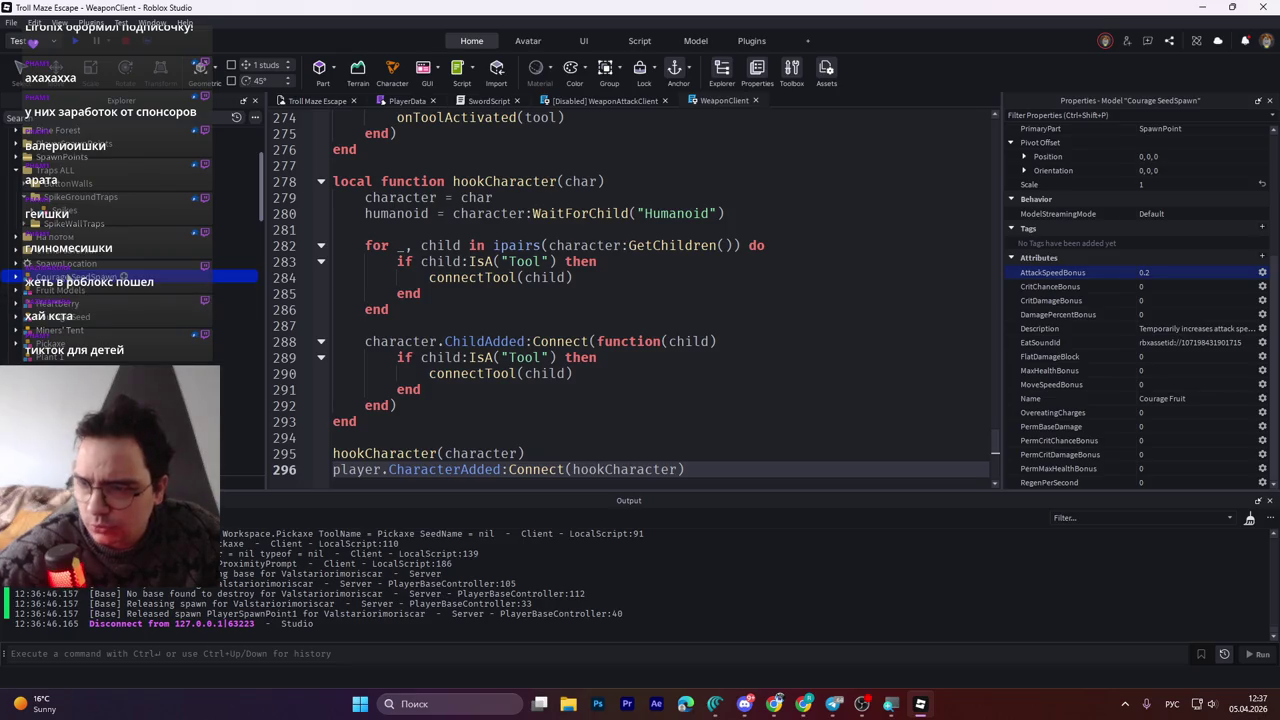
key("ctrl+d")
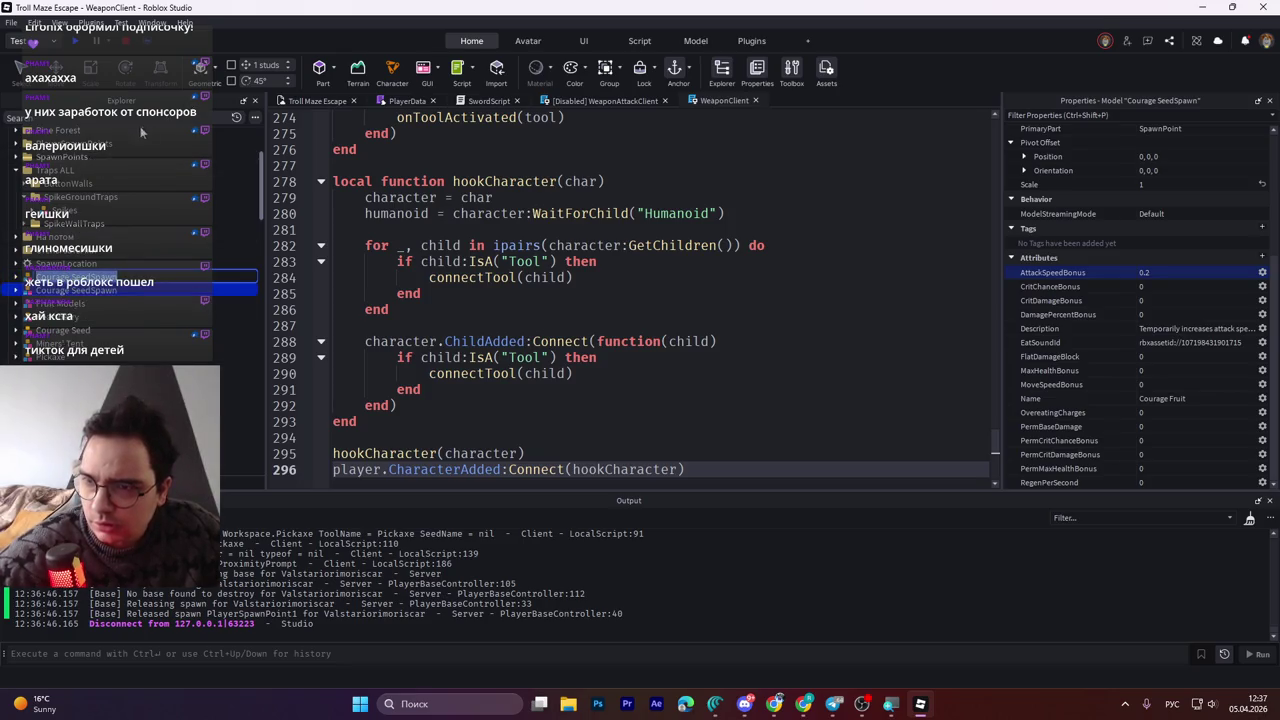
Move the duplicate spawn sideways, then change the Timer script's STAGE_TIME from 30 to 2
left_click(310, 100)
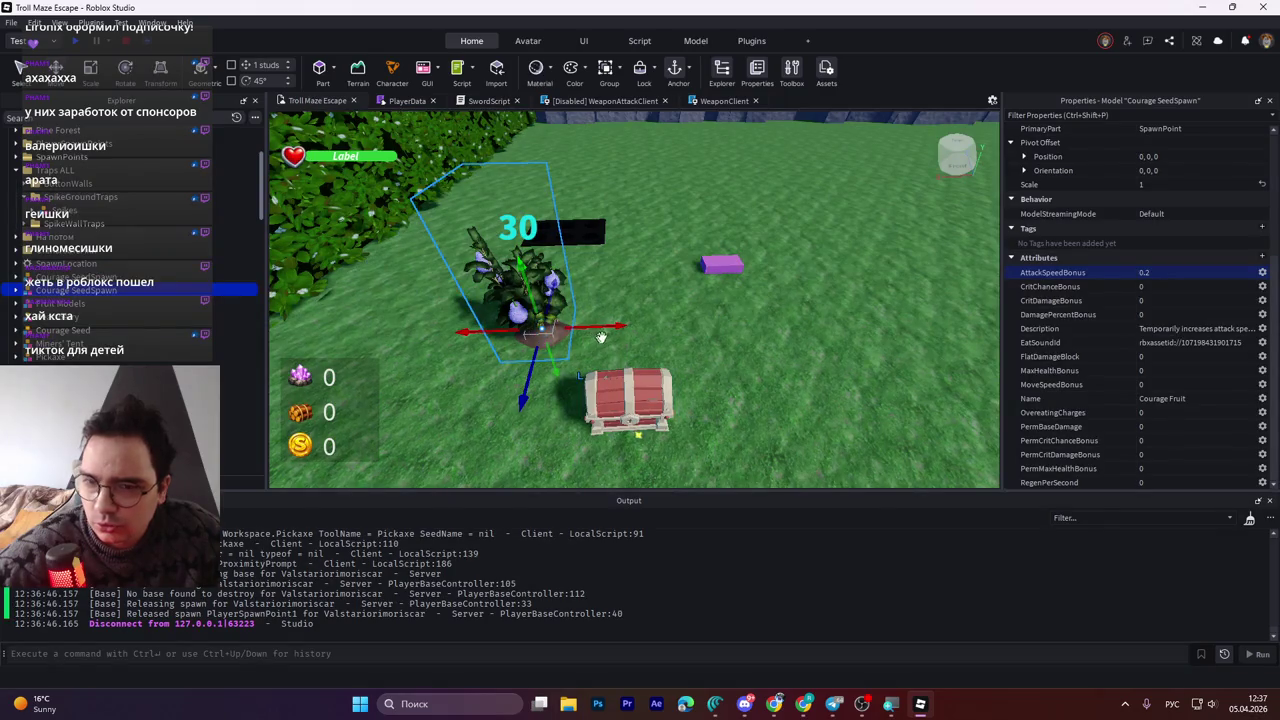
left_click_drag(615, 326, 750, 320)
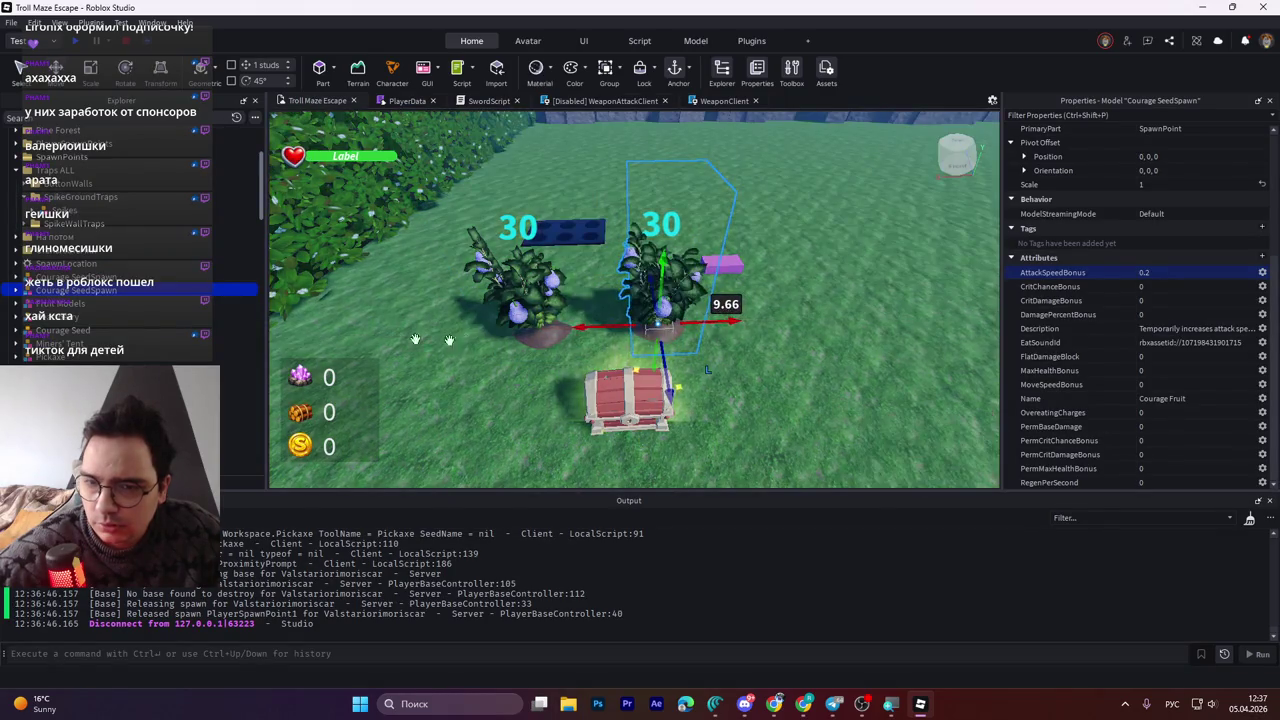
left_click(15, 288)
double_click(55, 303)
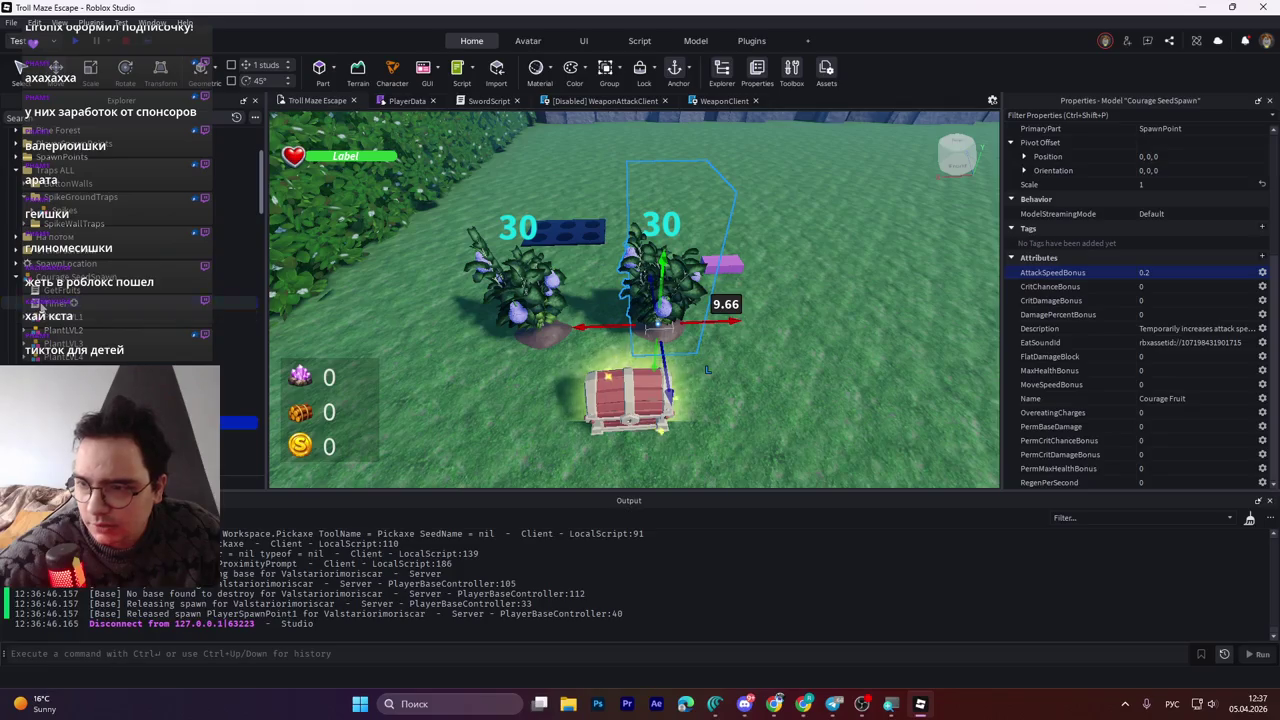
left_click(570, 146)
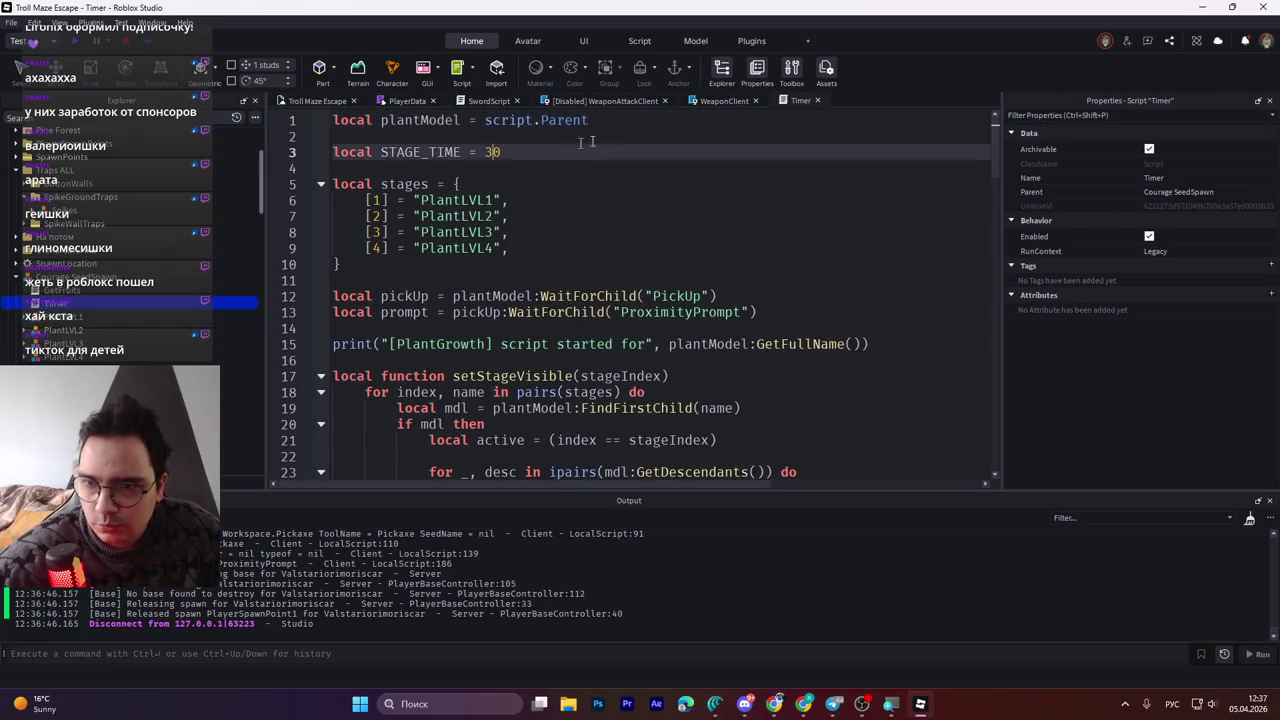
key("ctrl+shift+Left")
type("2")
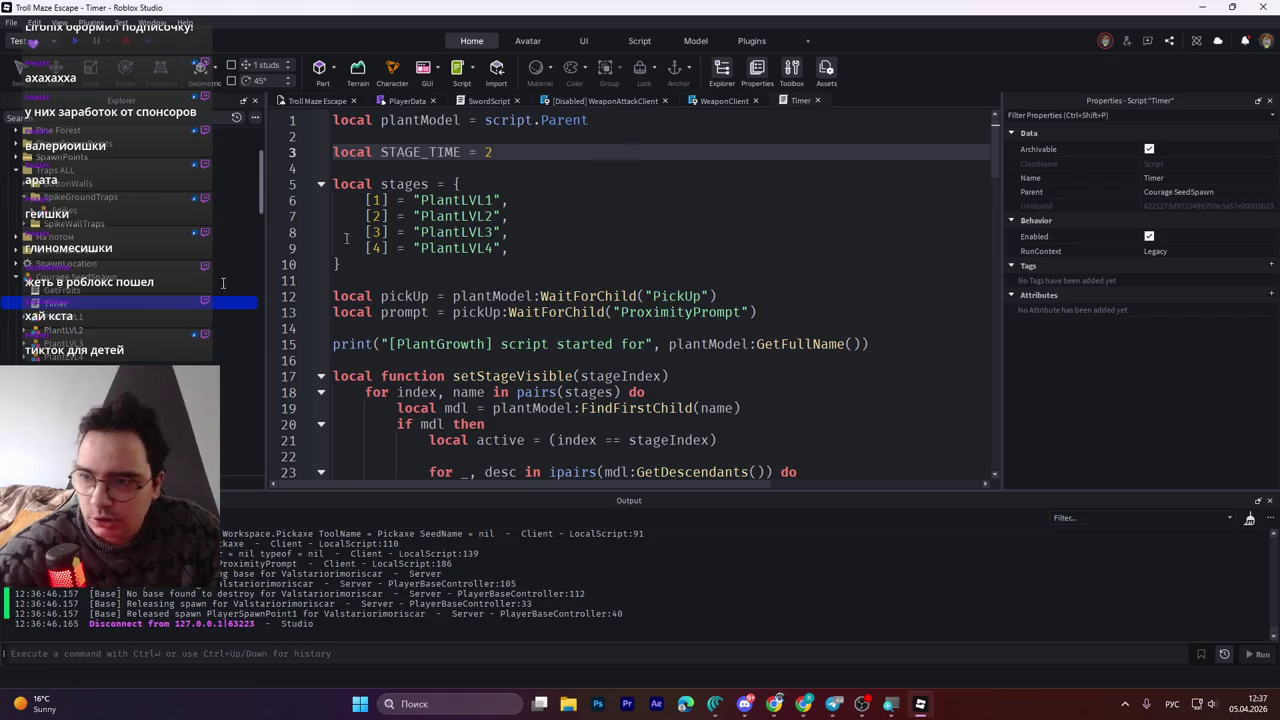
Reopen the edited Timer script, save the place to Roblox, and close the script
left_click(16, 287)
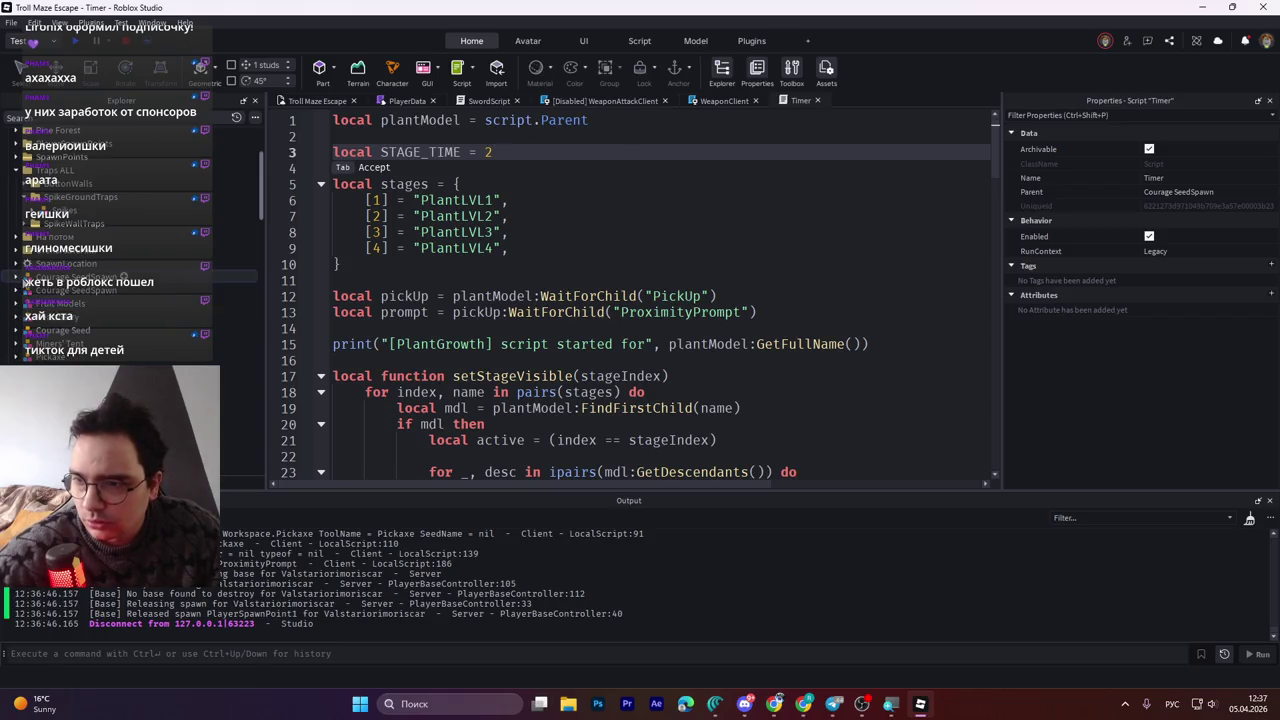
left_click(20, 289)
double_click(48, 316)
left_click(540, 150)
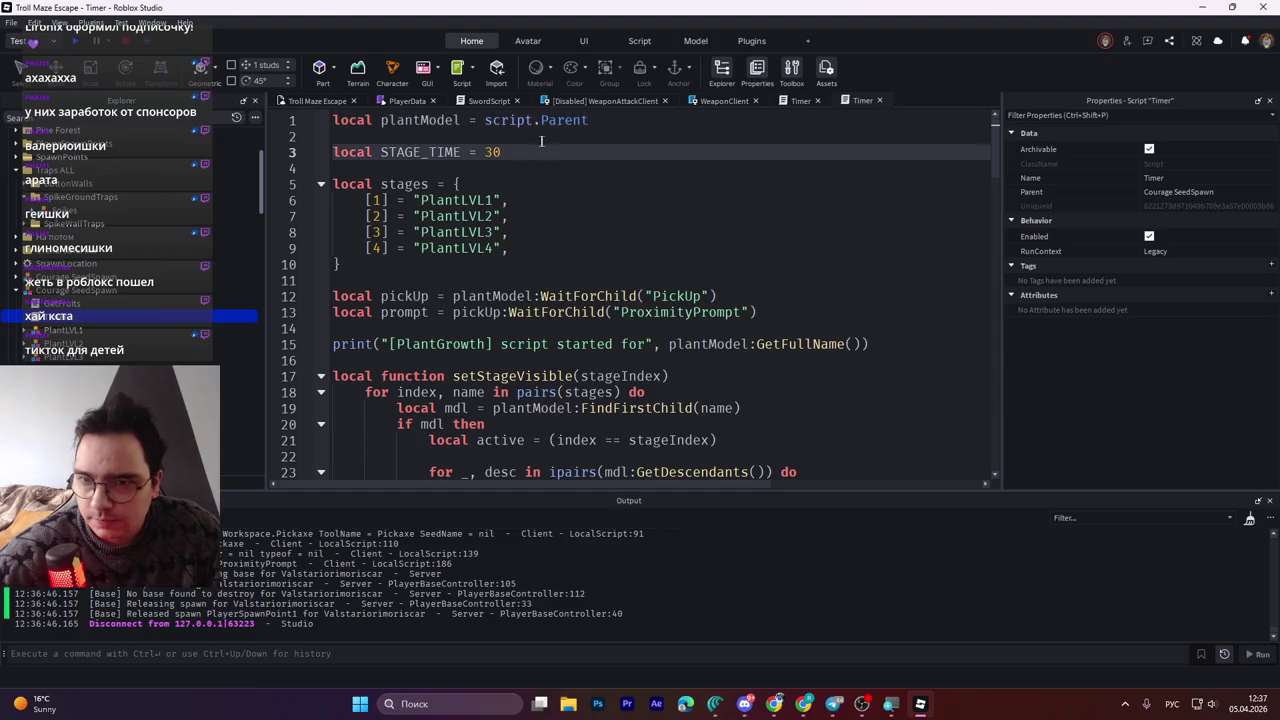
key("ctrl+s")
left_click(817, 101)
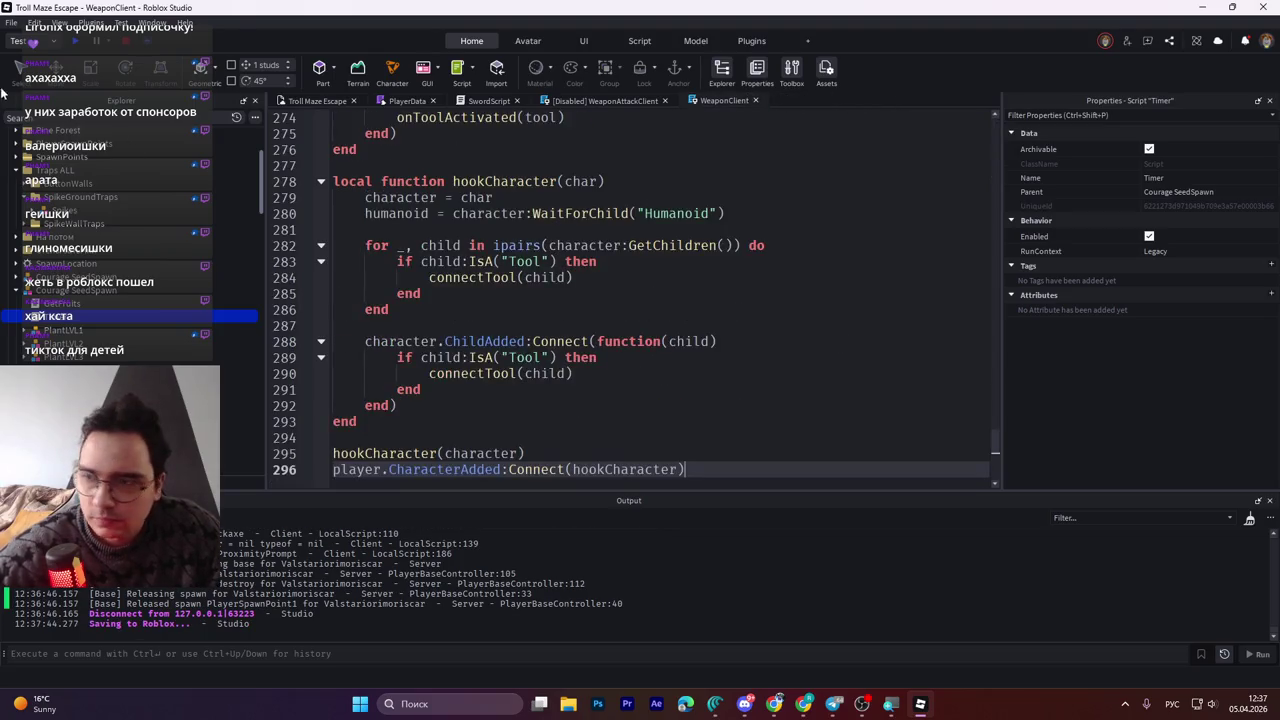
Start a playtest, pick up the Wooden Sword, and walk through the coin pile to collect gold
left_click(79, 48)
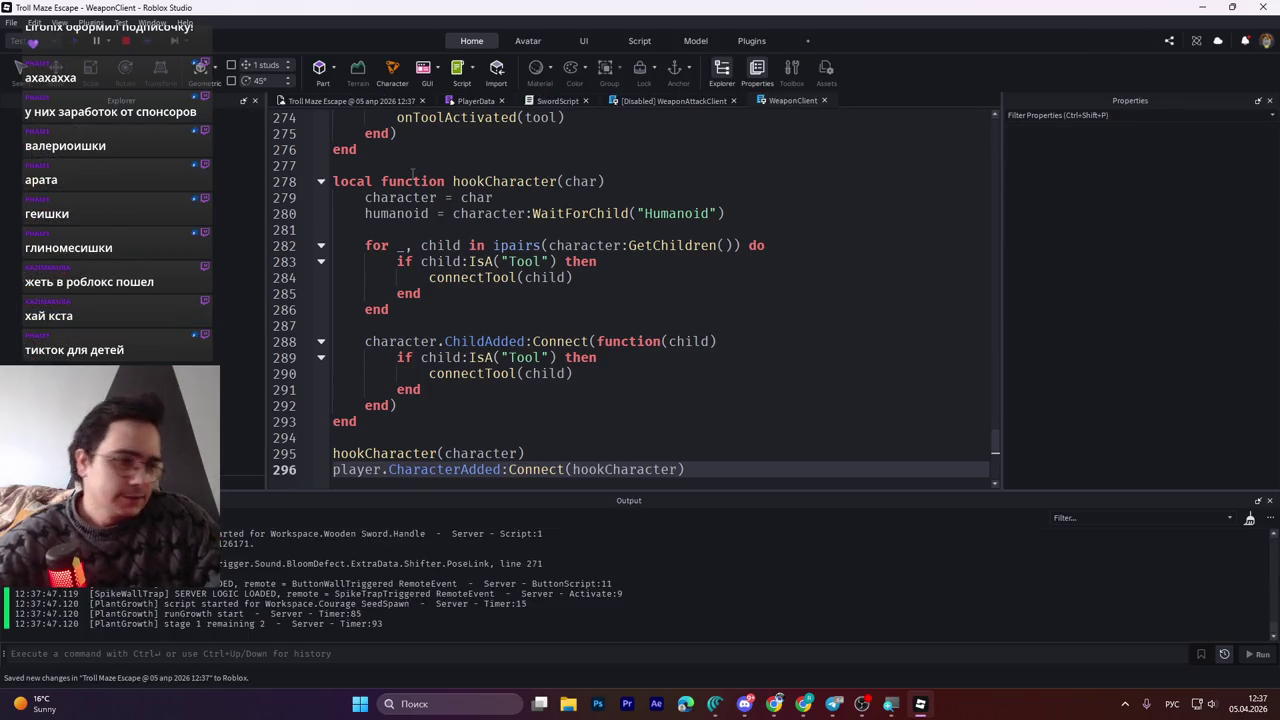
mouse_move(412, 176)
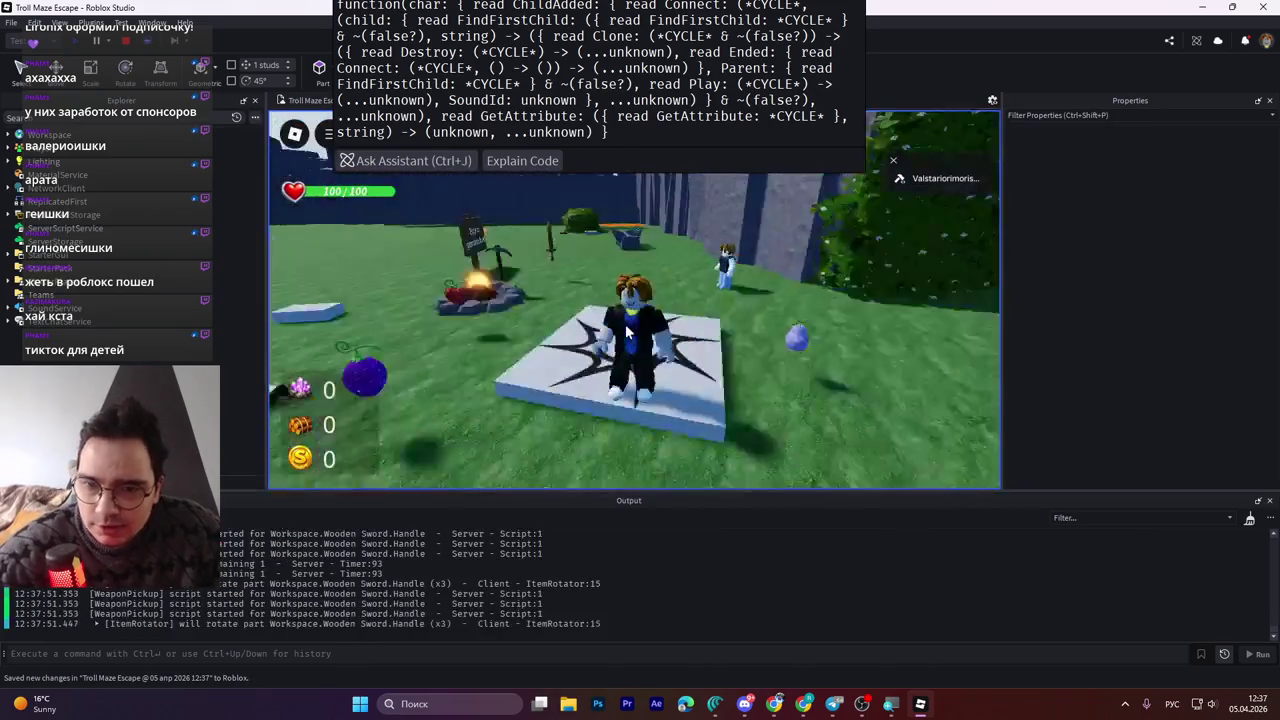
key("e")
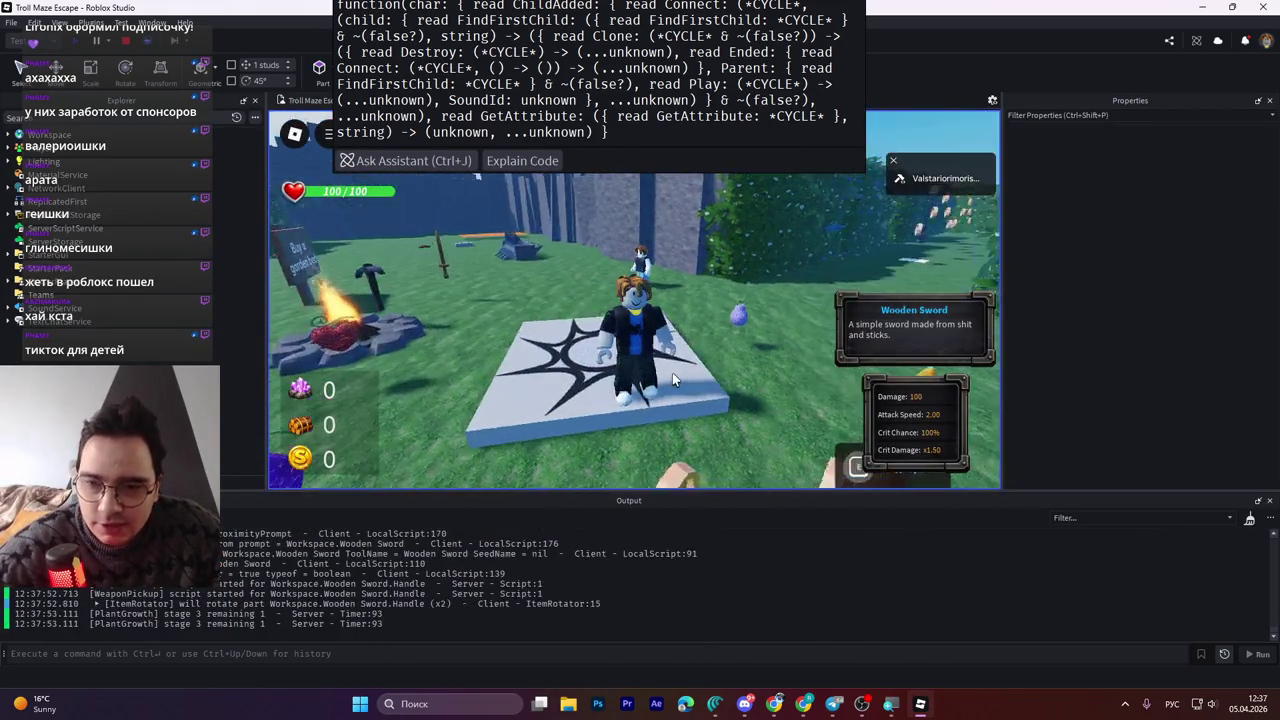
key("w")
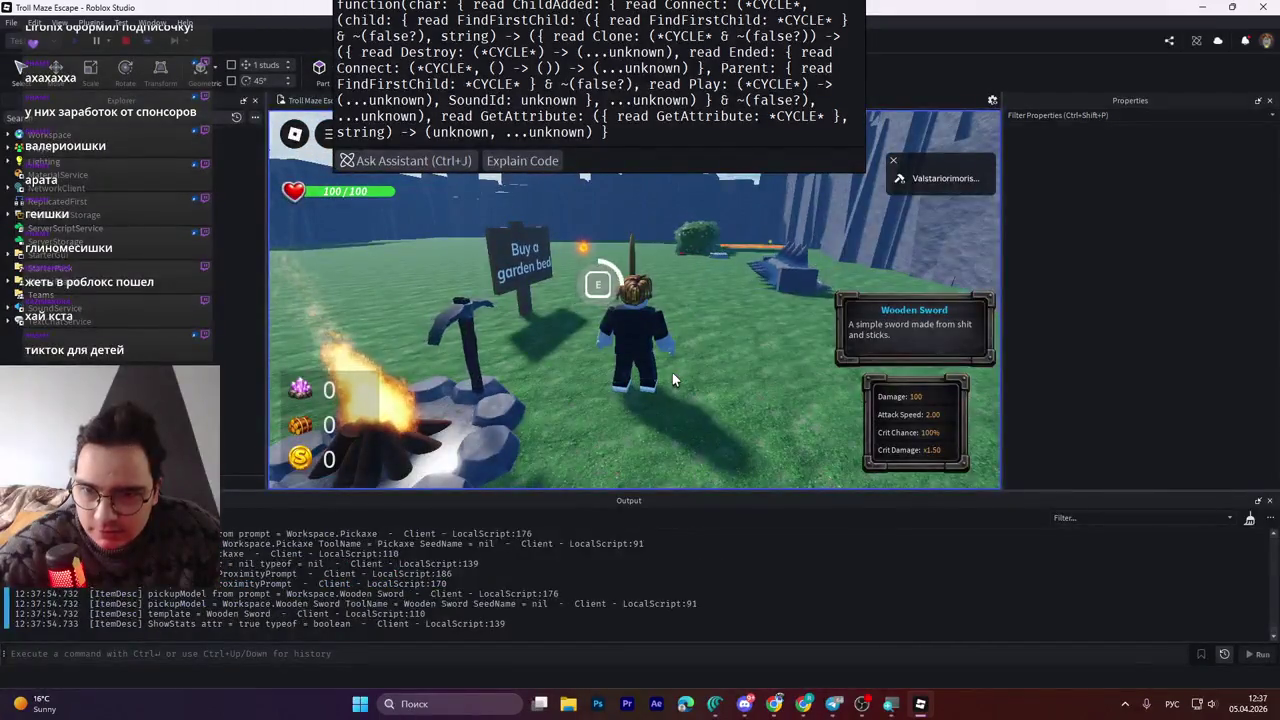
key("e")
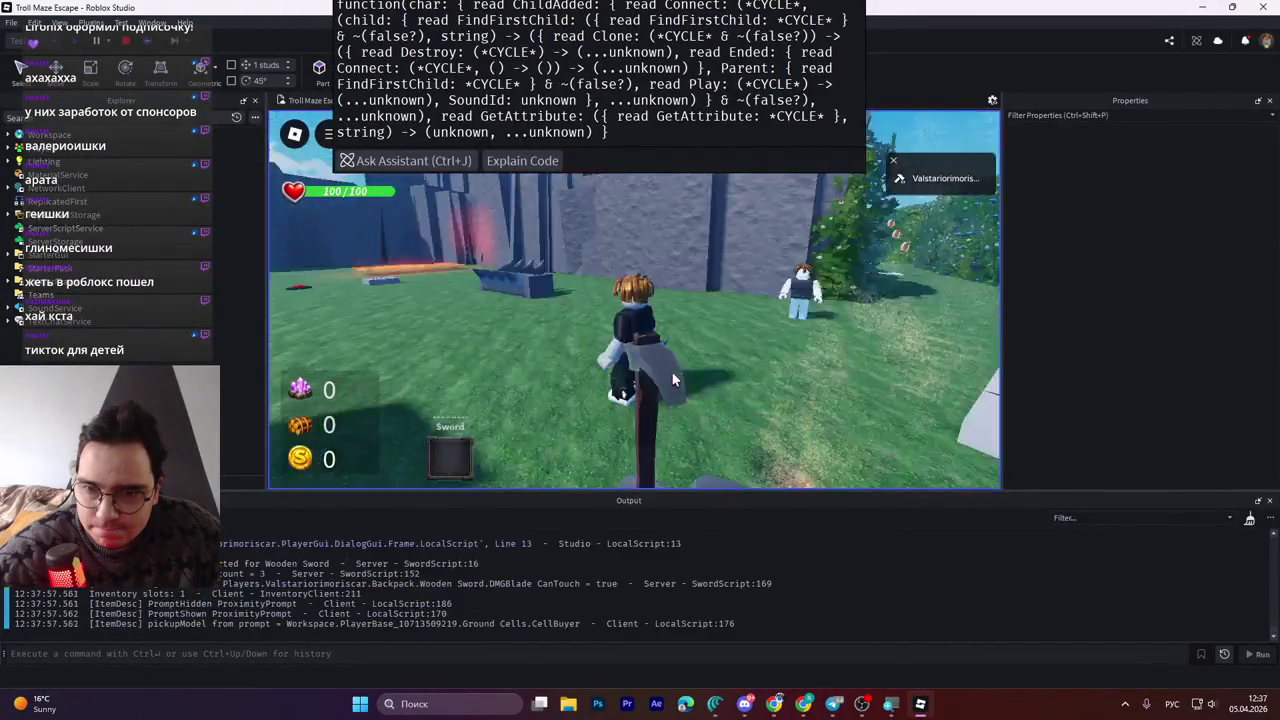
left_click(672, 380)
key("w")
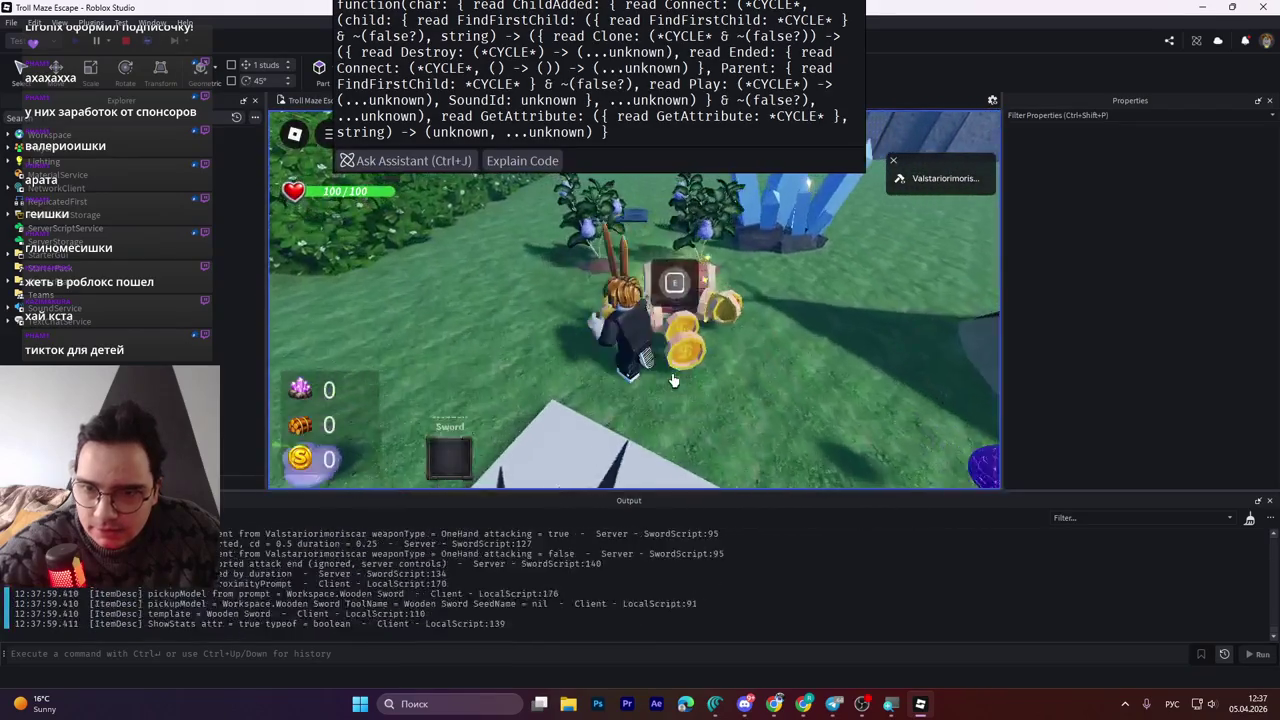
key("w")
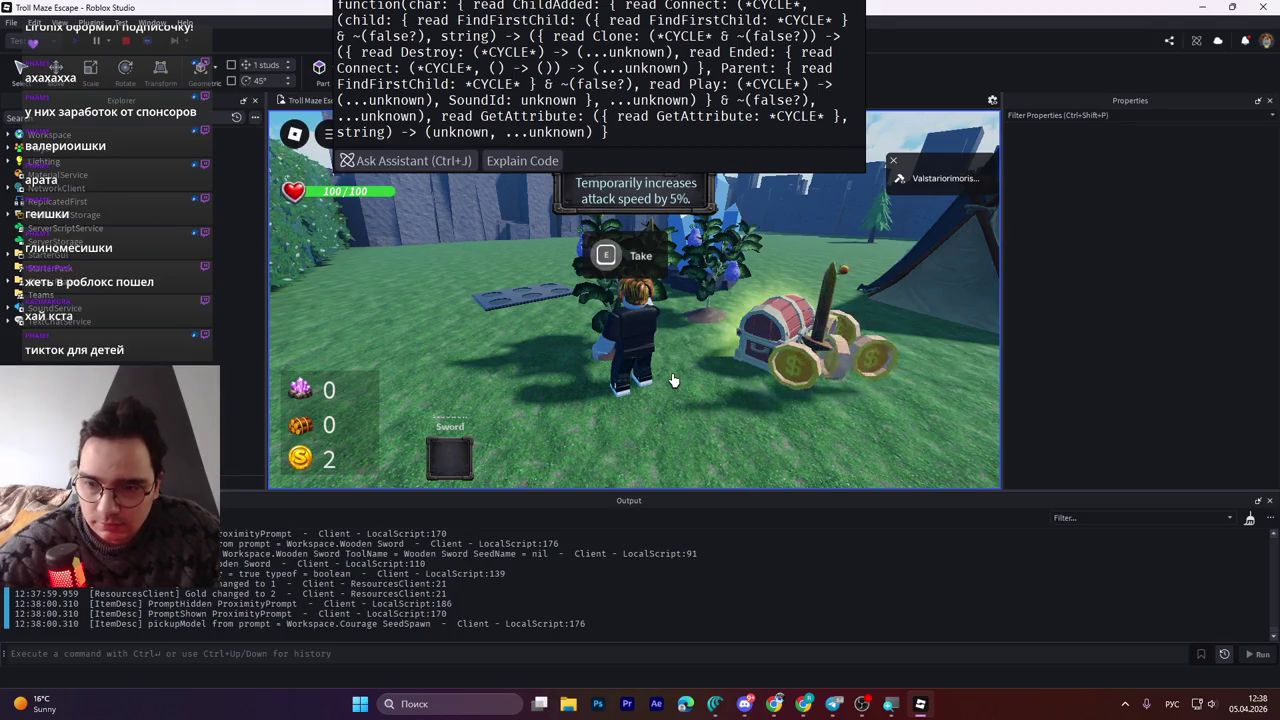
Swing the sword near the chest and blue crystal to log attacks, then stop the playtest
left_click(672, 380)
key("w")
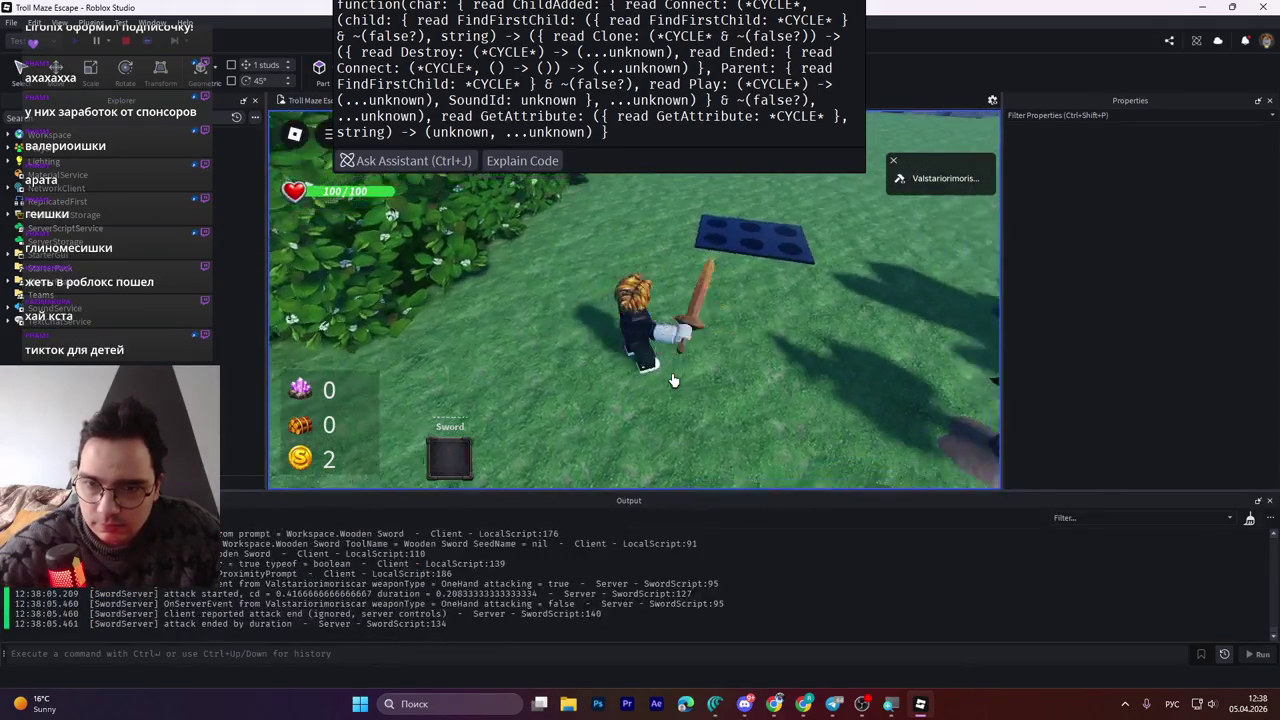
key("w")
left_click(672, 380)
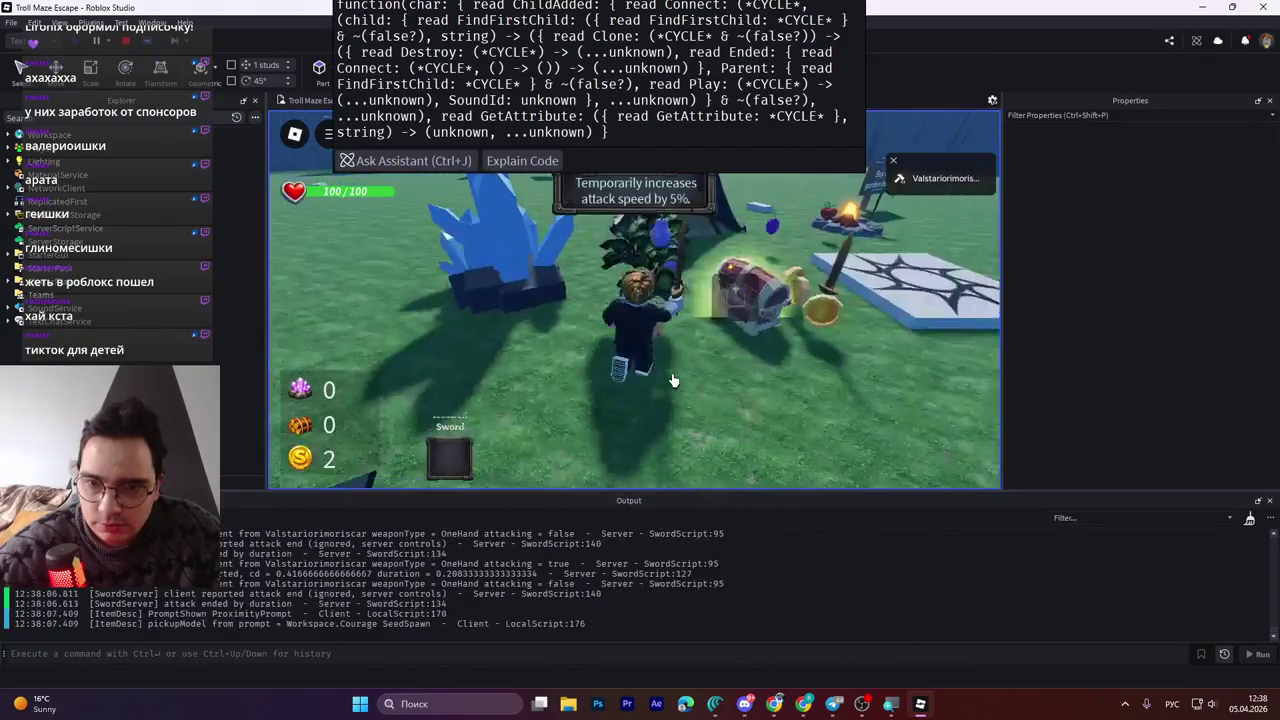
key("w")
left_click(672, 380)
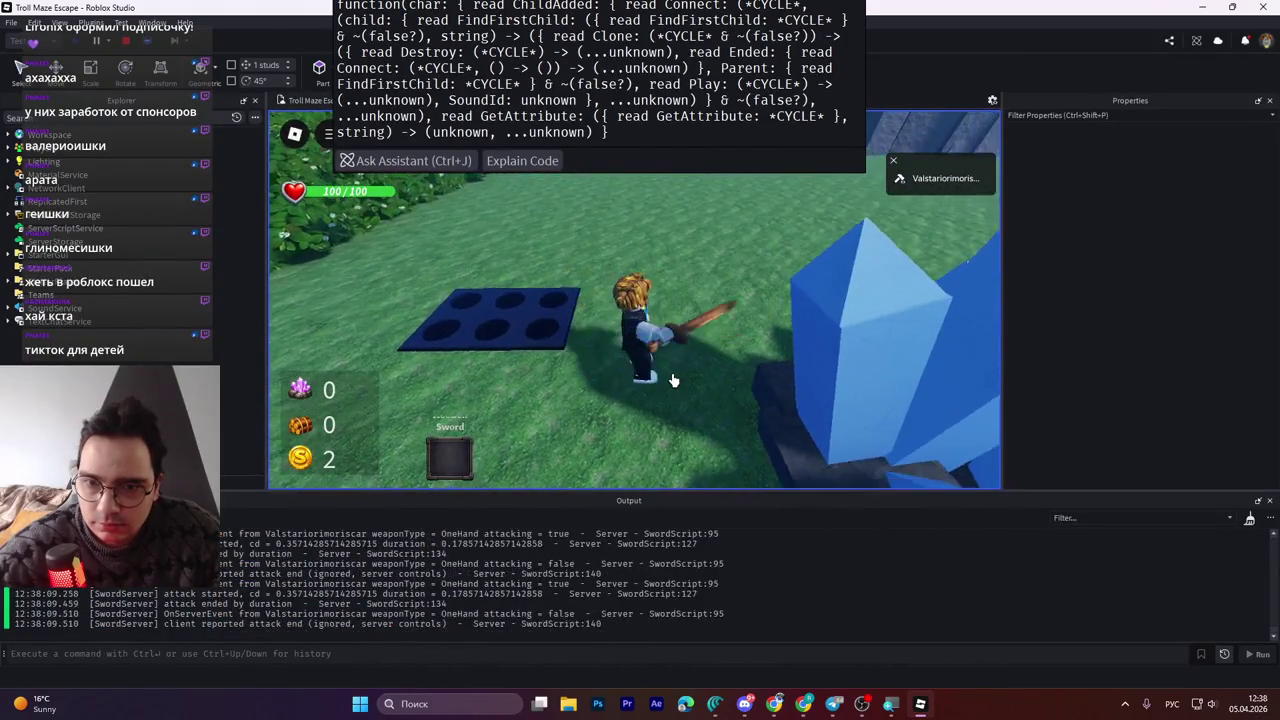
left_click(735, 313)
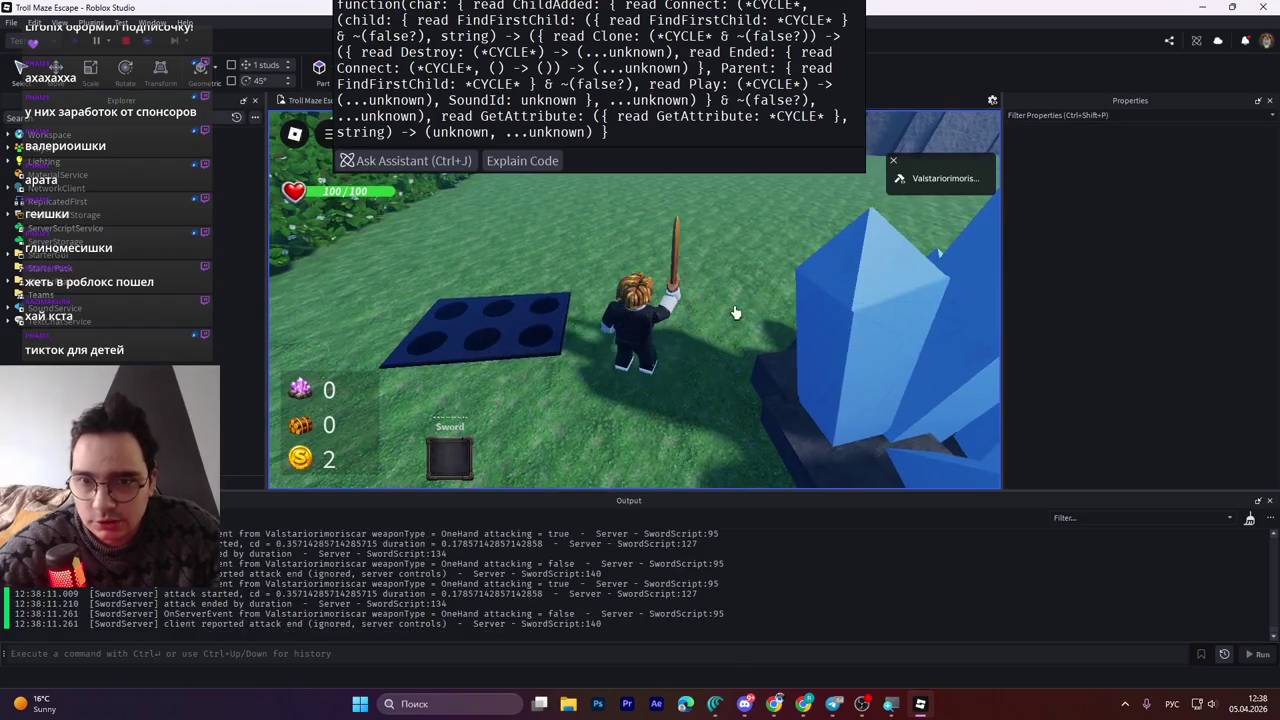
left_click(125, 44)
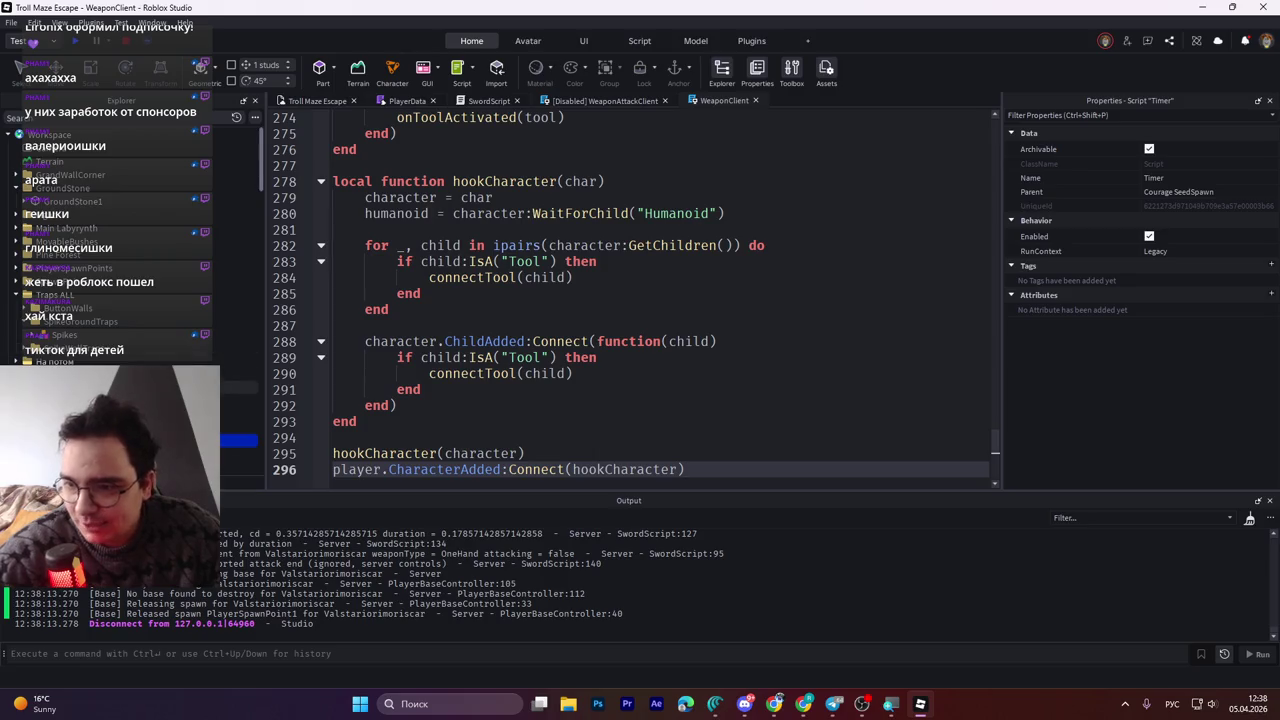
Select Courage SeedSpawn and set its AttackSpeedBonus attribute to 0.5
left_click(110, 373)
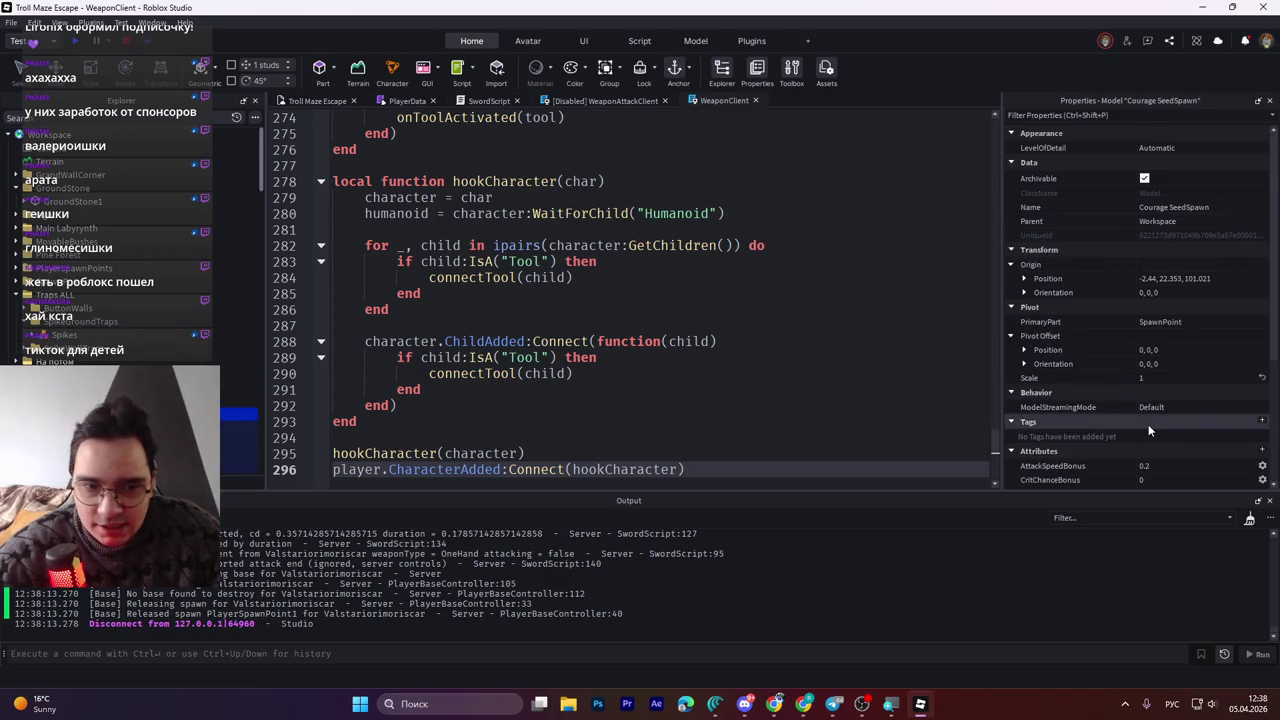
scroll(1150, 300, "down", 5)
left_click(1150, 273)
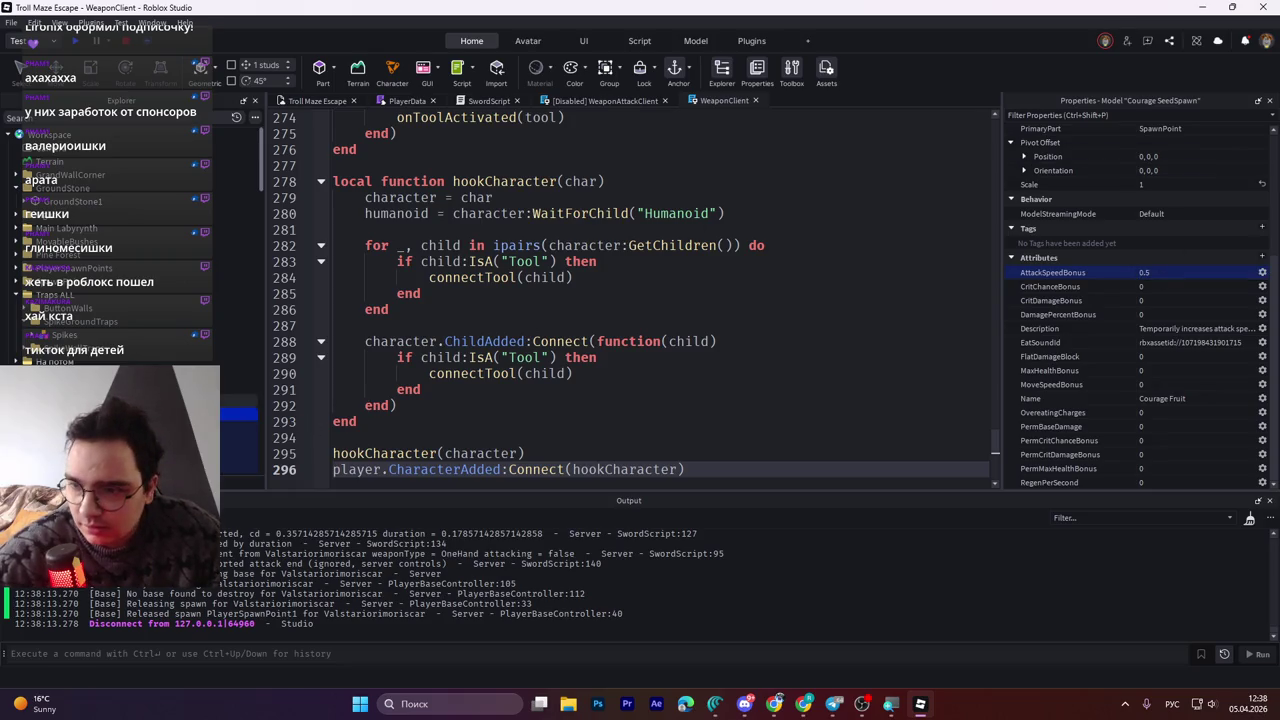
left_click(1171, 272)
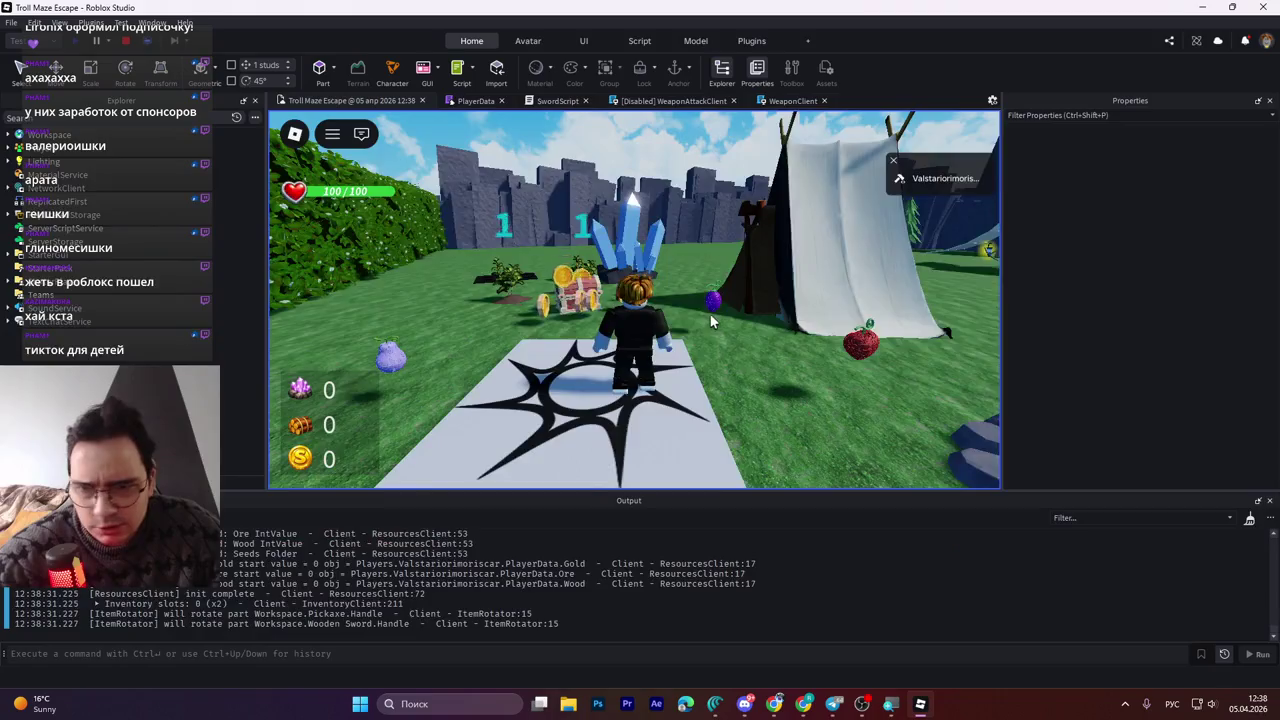
Walk onto the star platform, grab the Wooden Sword, and swing it three times at the Courage Fruit bush
key("w")
key("w")
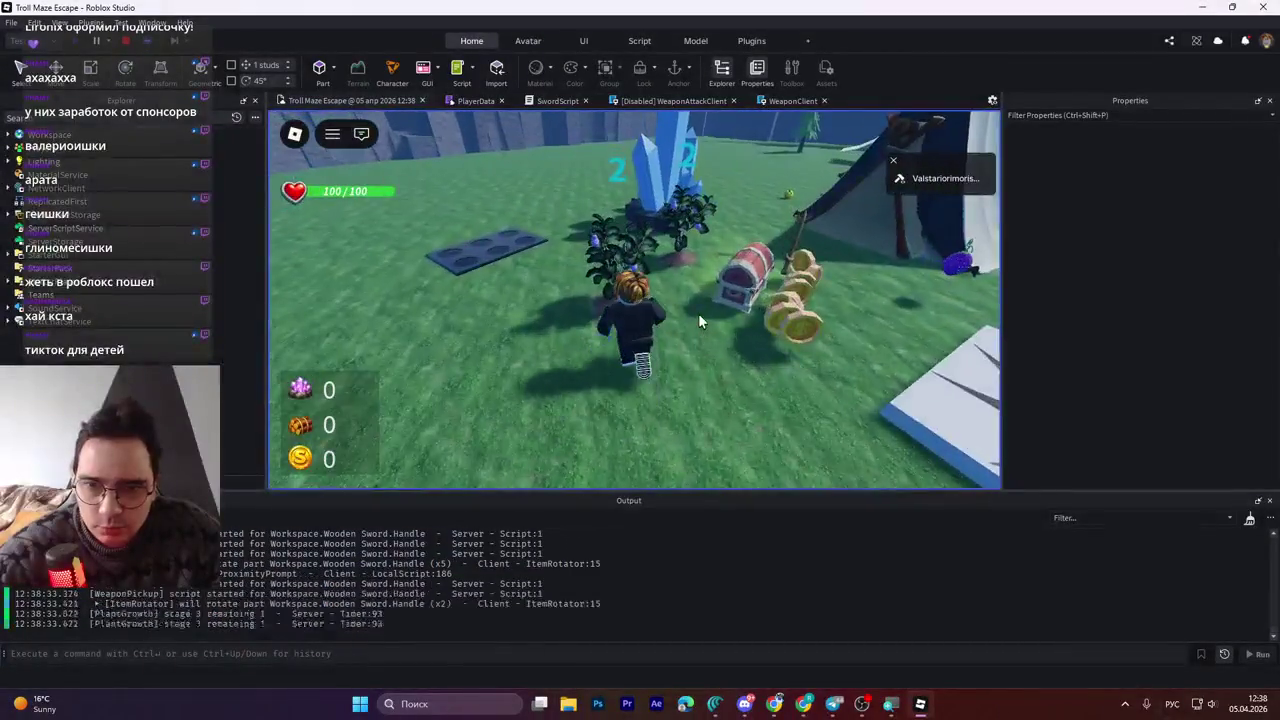
key("w")
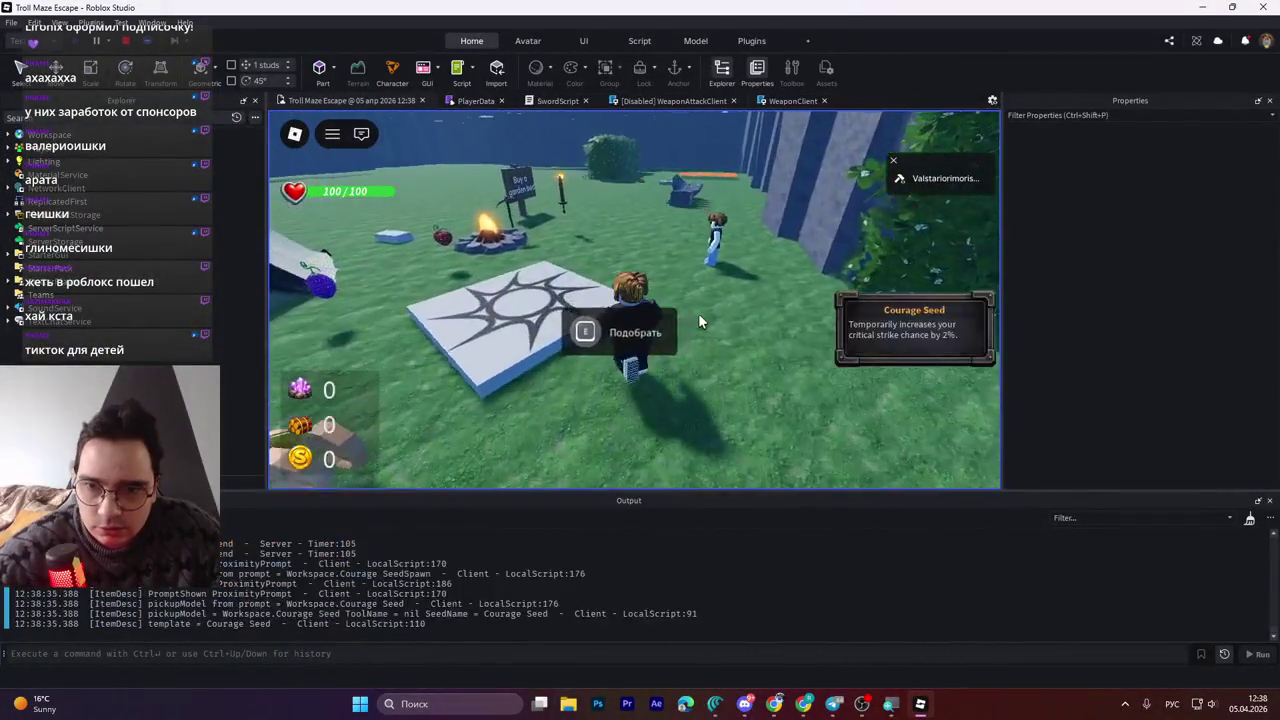
key("w")
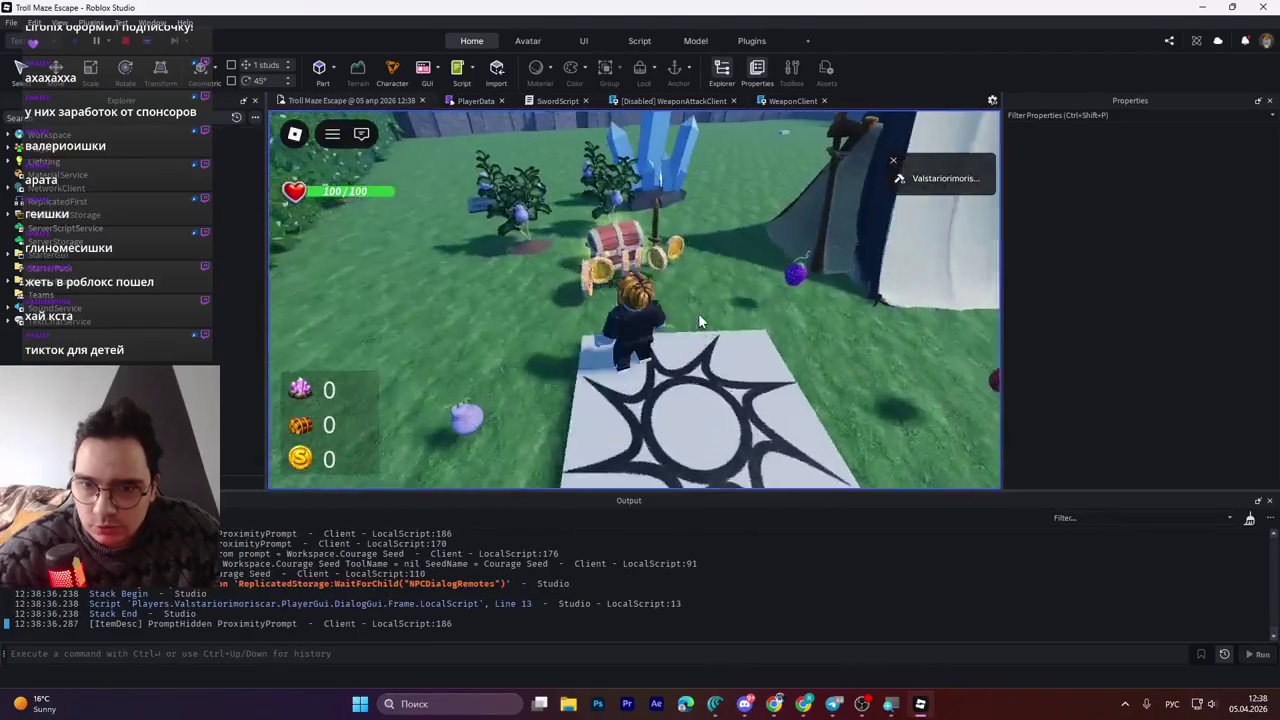
key("e")
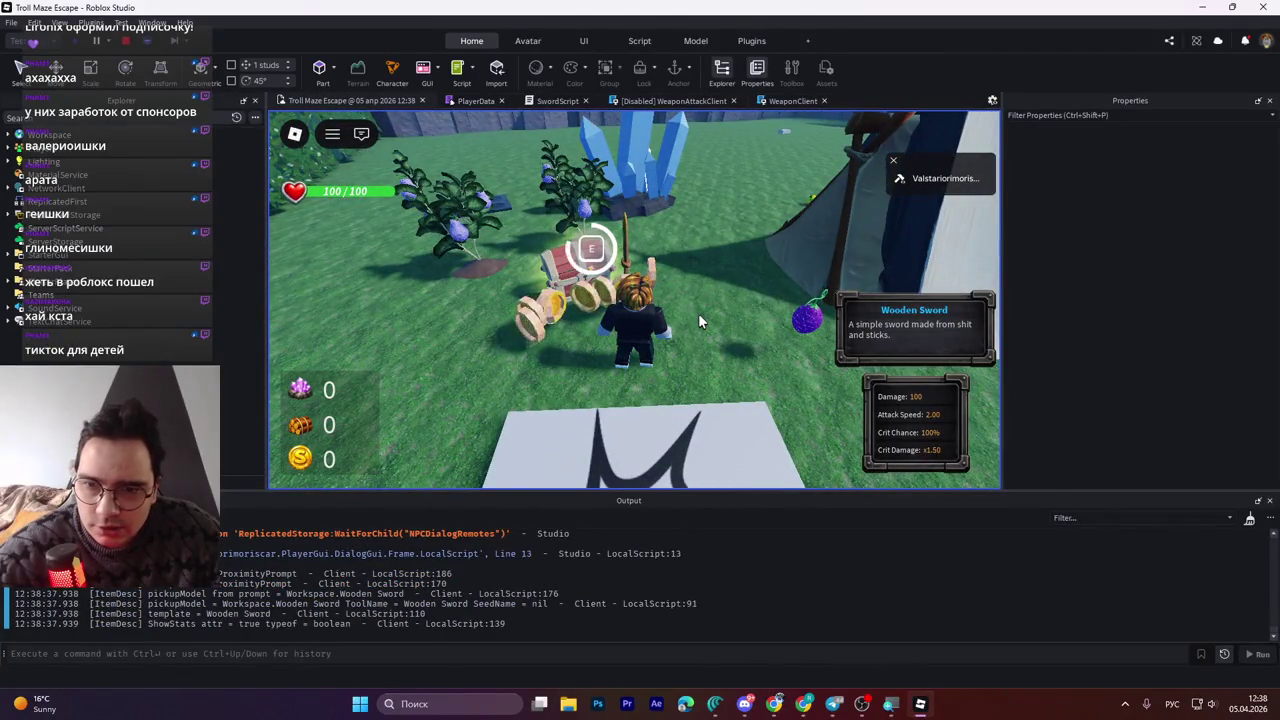
key("w")
key("w")
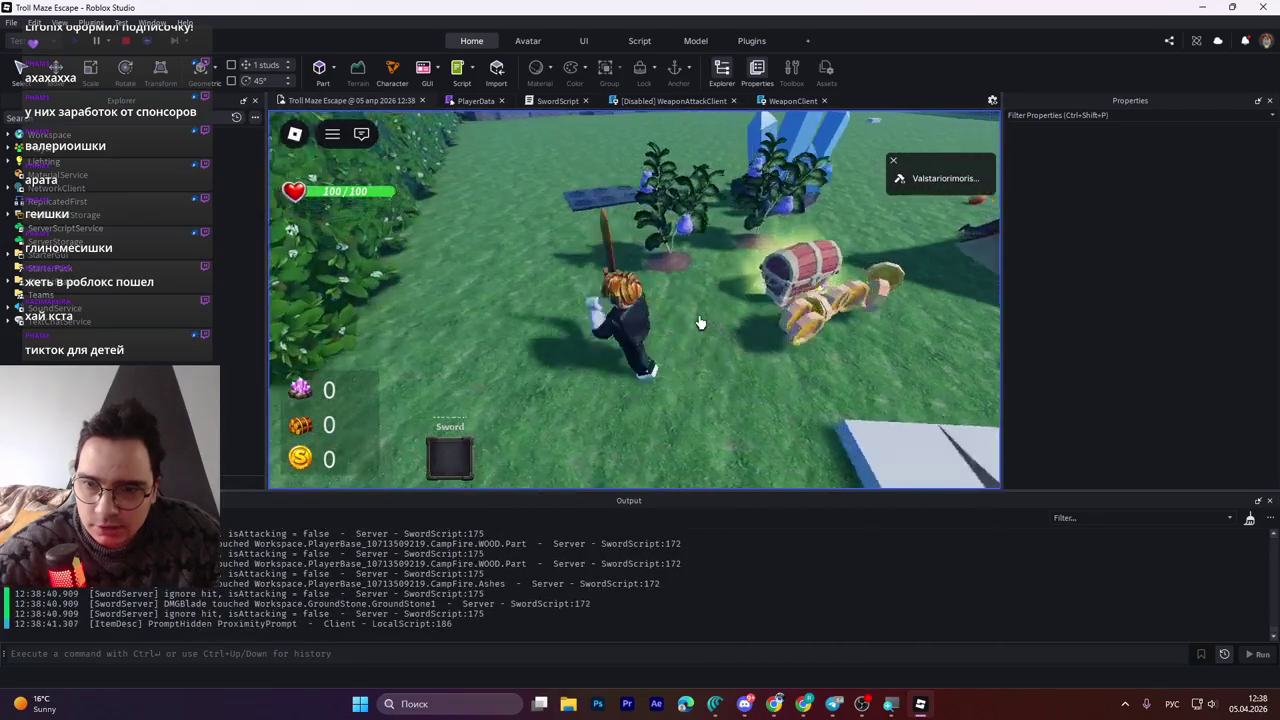
key("e")
key("w")
key("e")
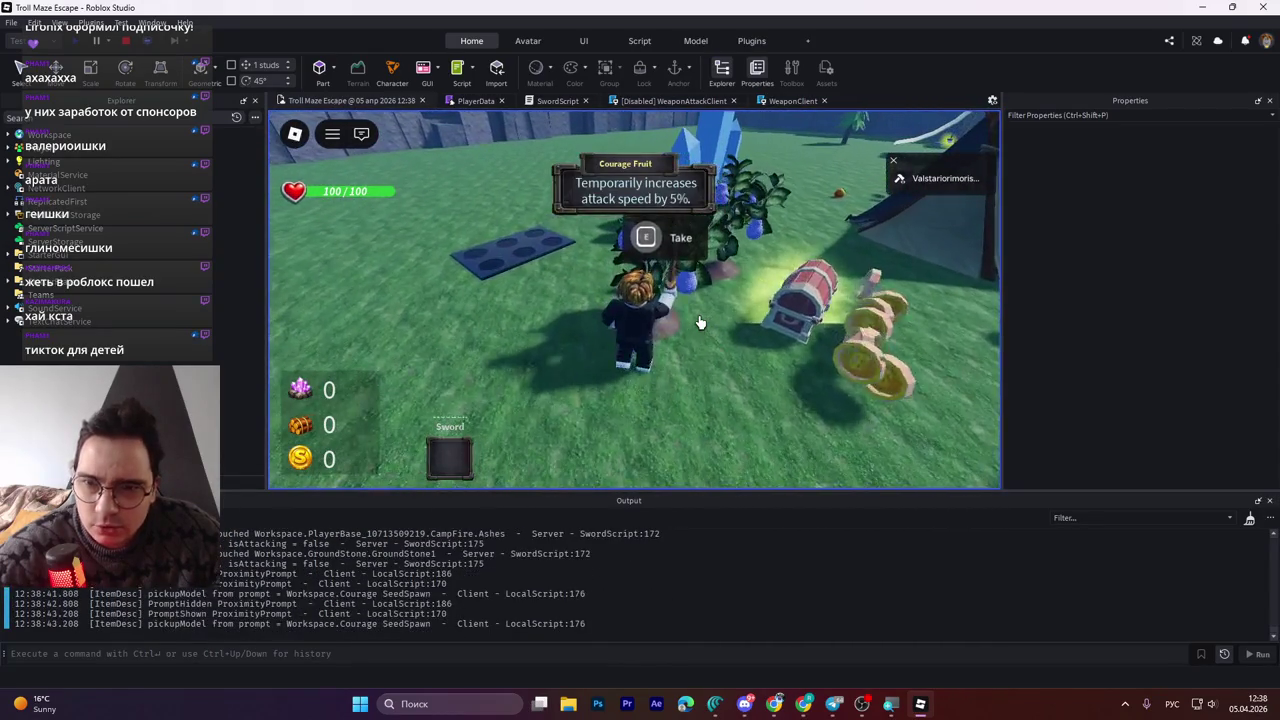
left_click(700, 322)
left_click(700, 322)
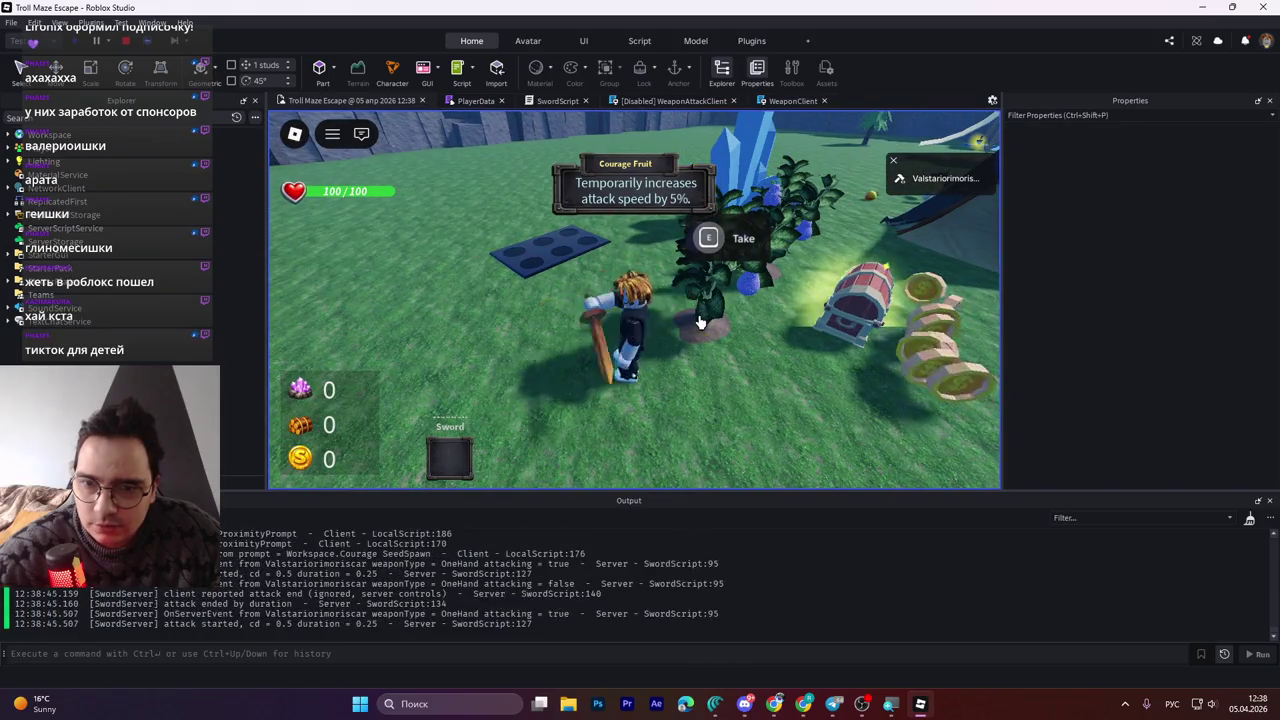
left_click(700, 322)
Walk around the chest swinging the sword repeatedly, then stop the playtest
key("w")
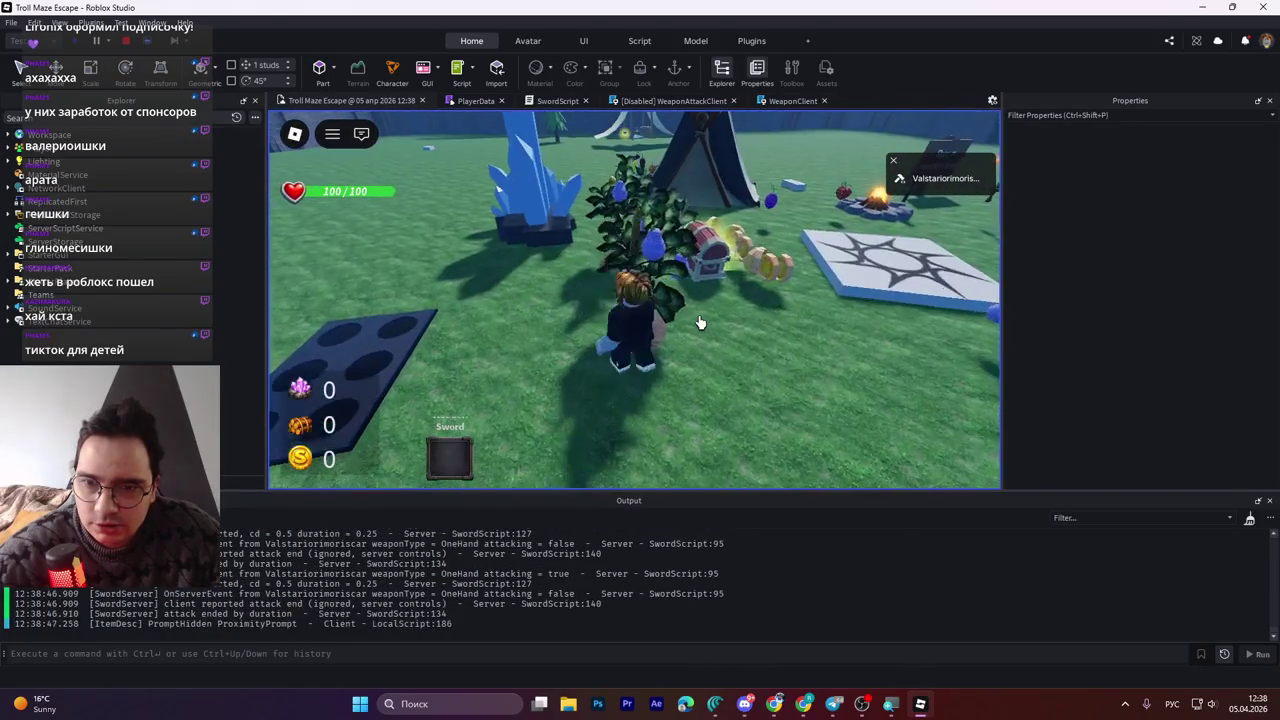
key("e")
key("w")
left_click(700, 322)
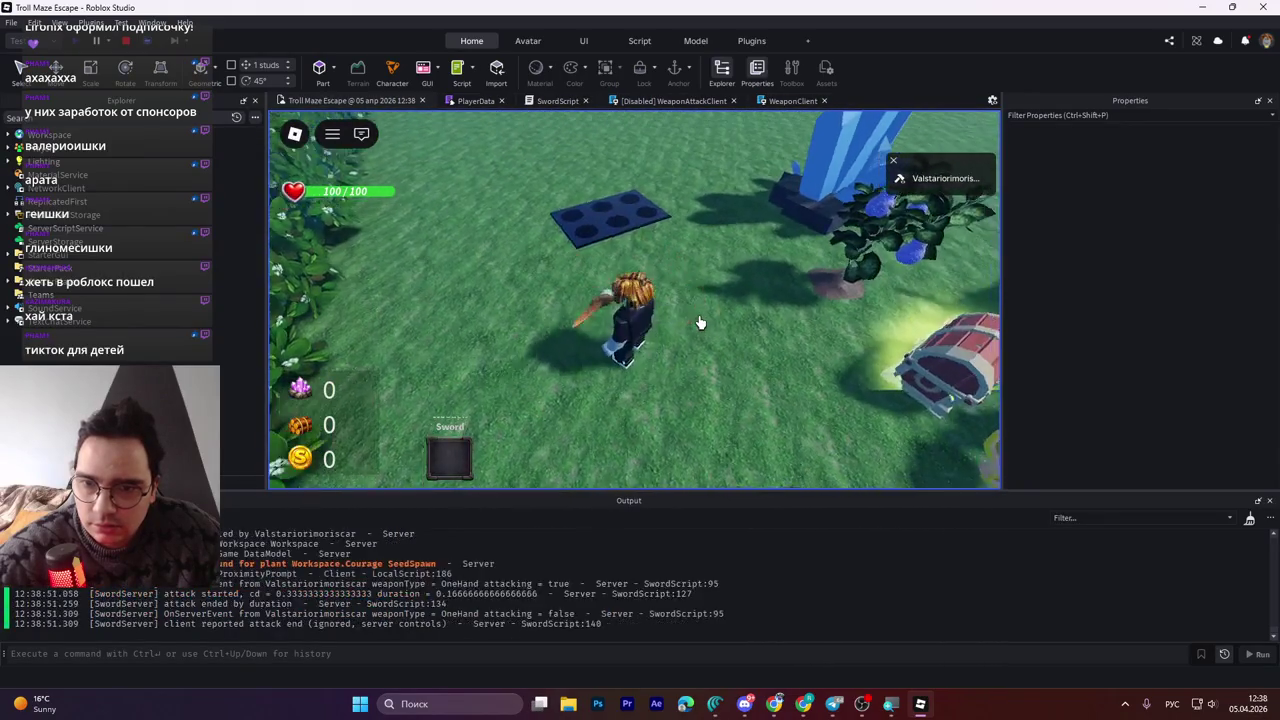
key("w")
key("w")
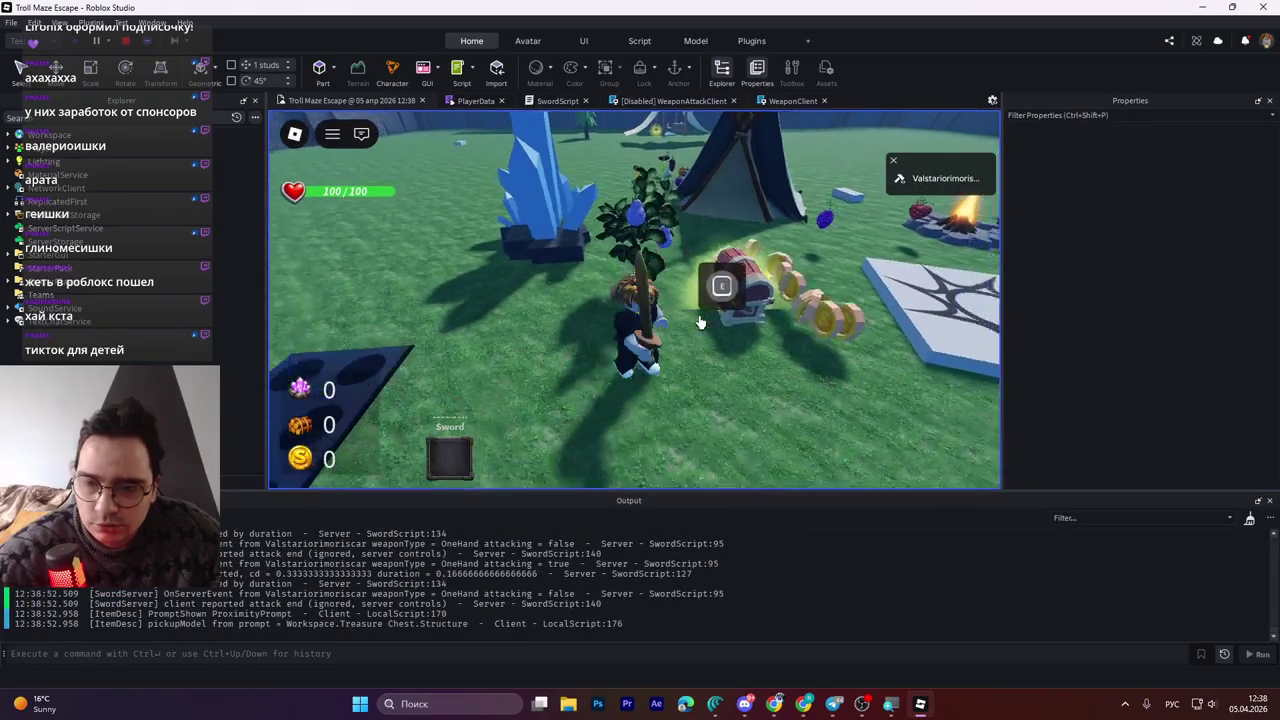
key("e")
key("w")
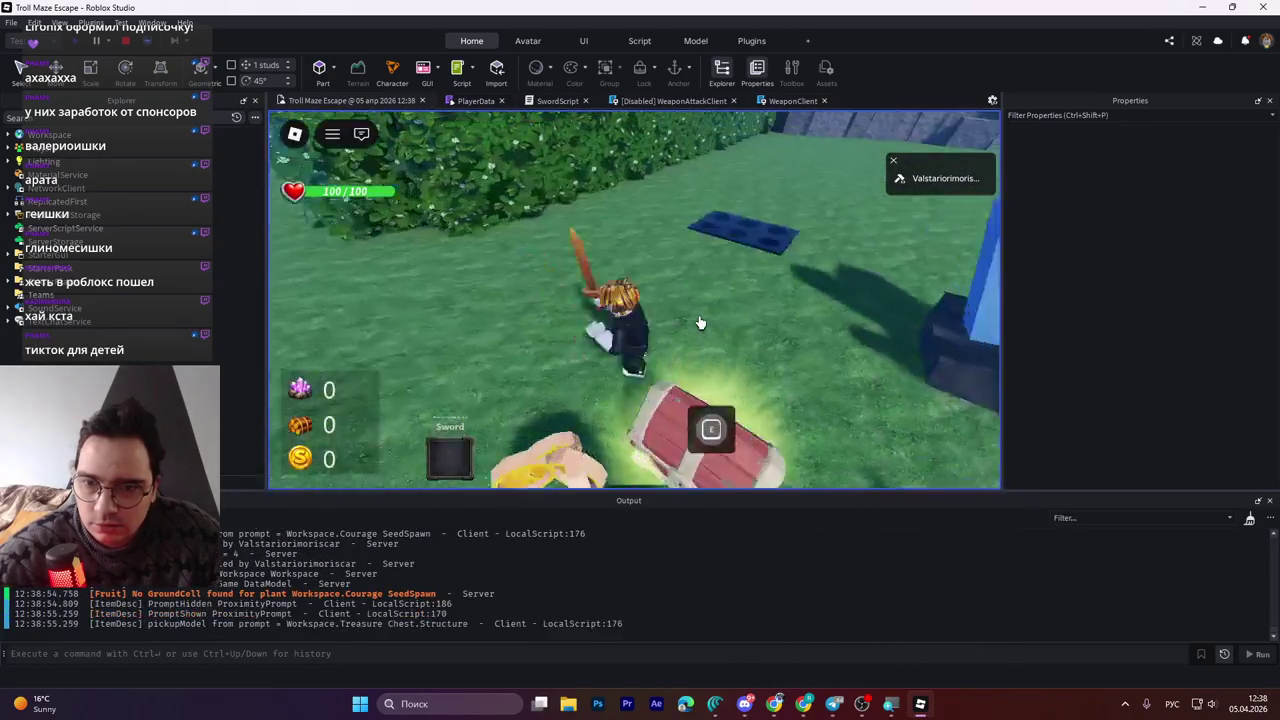
left_click(700, 322)
left_click(700, 322)
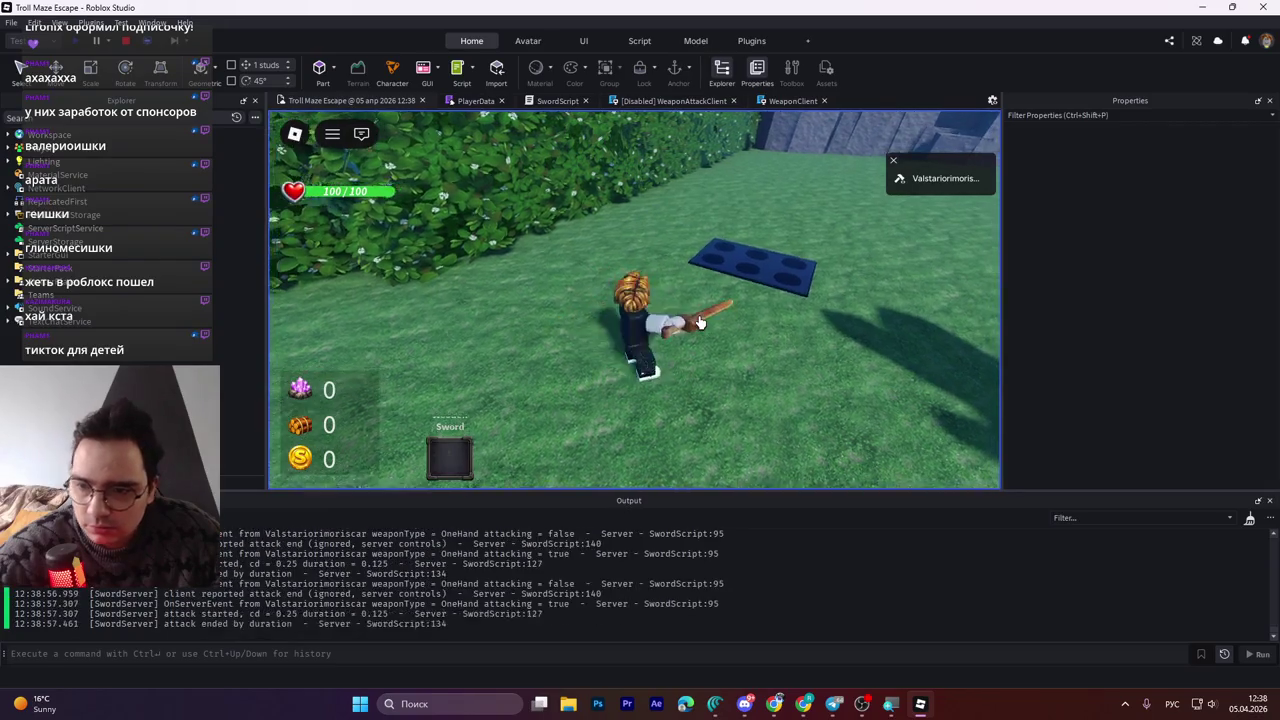
left_click(690, 334)
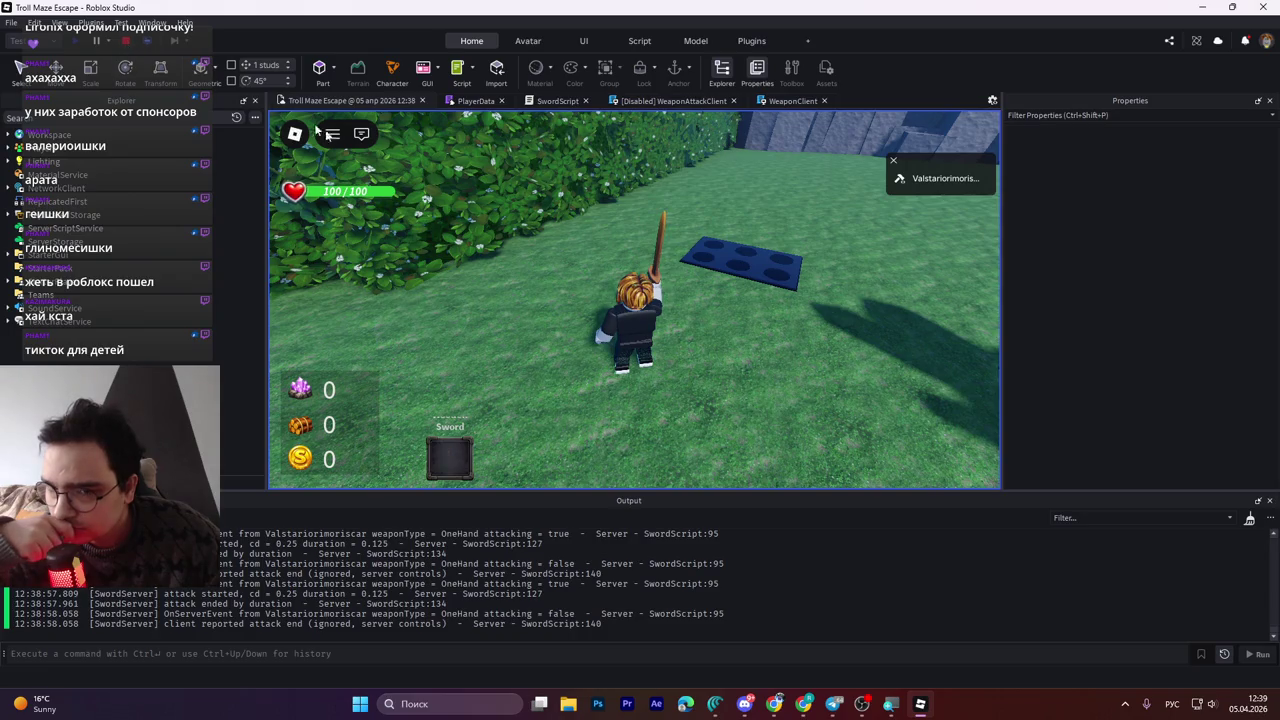
left_click(125, 41)
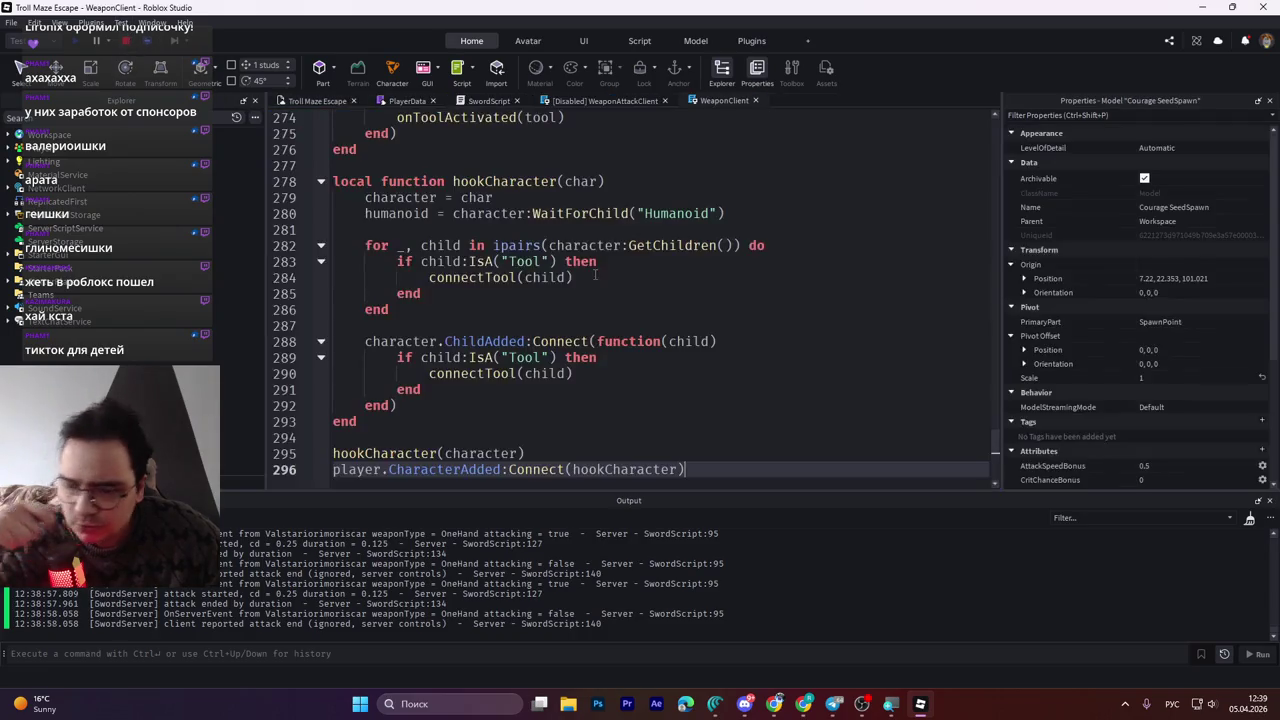
Set AttackSpeedBonus to 50, undoing an interim value of 20, and start a new playtest
left_click(1162, 465)
type("1")
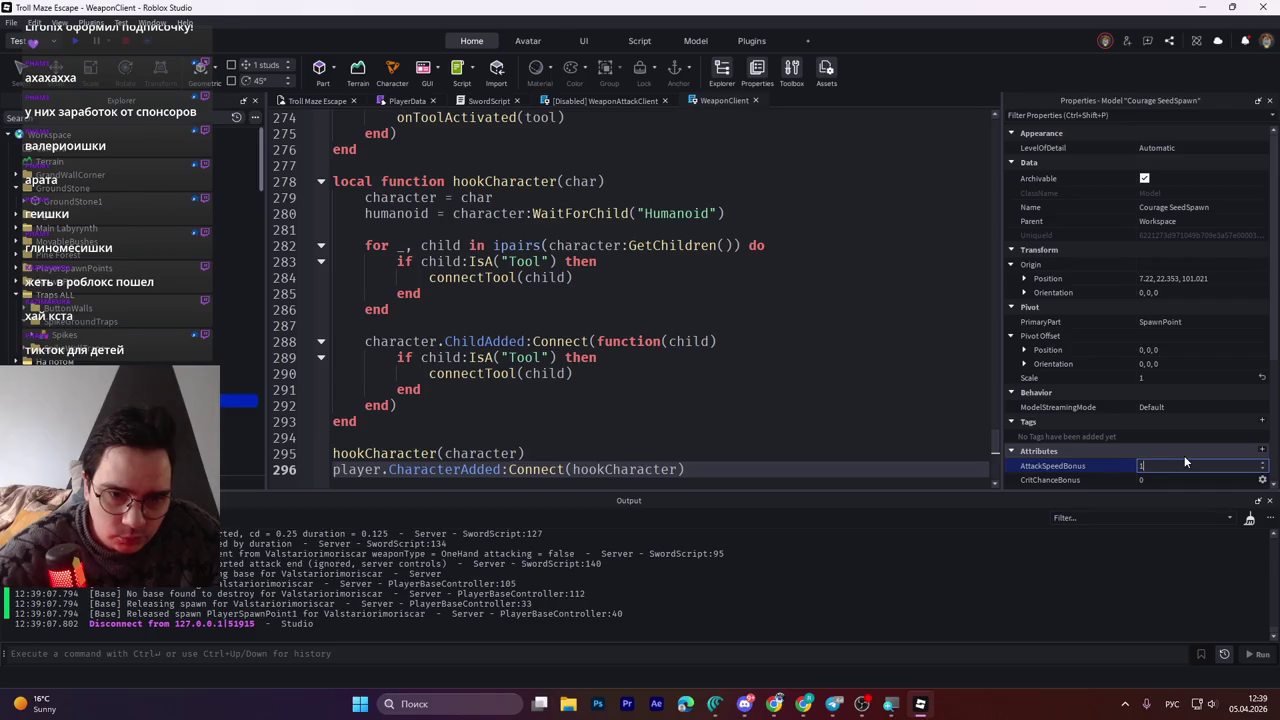
key("BackSpace")
type("20")
key("Return")
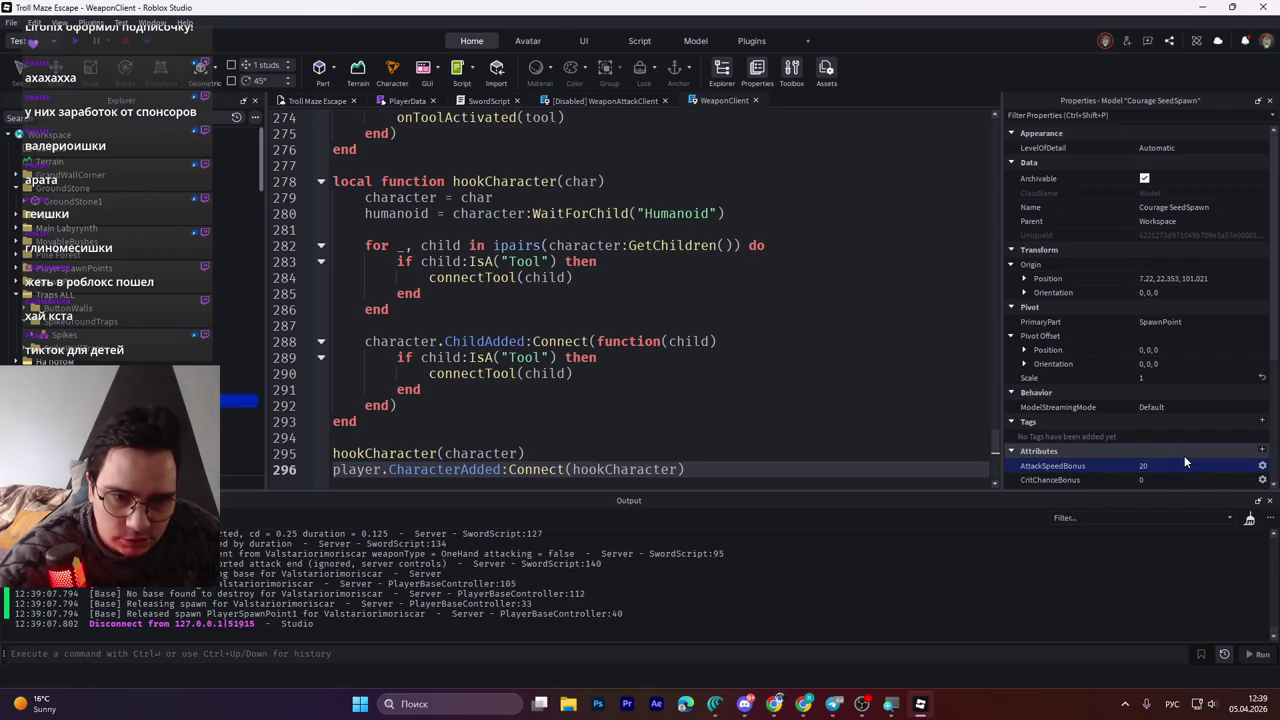
key("ctrl+z")
key("ctrl+z")
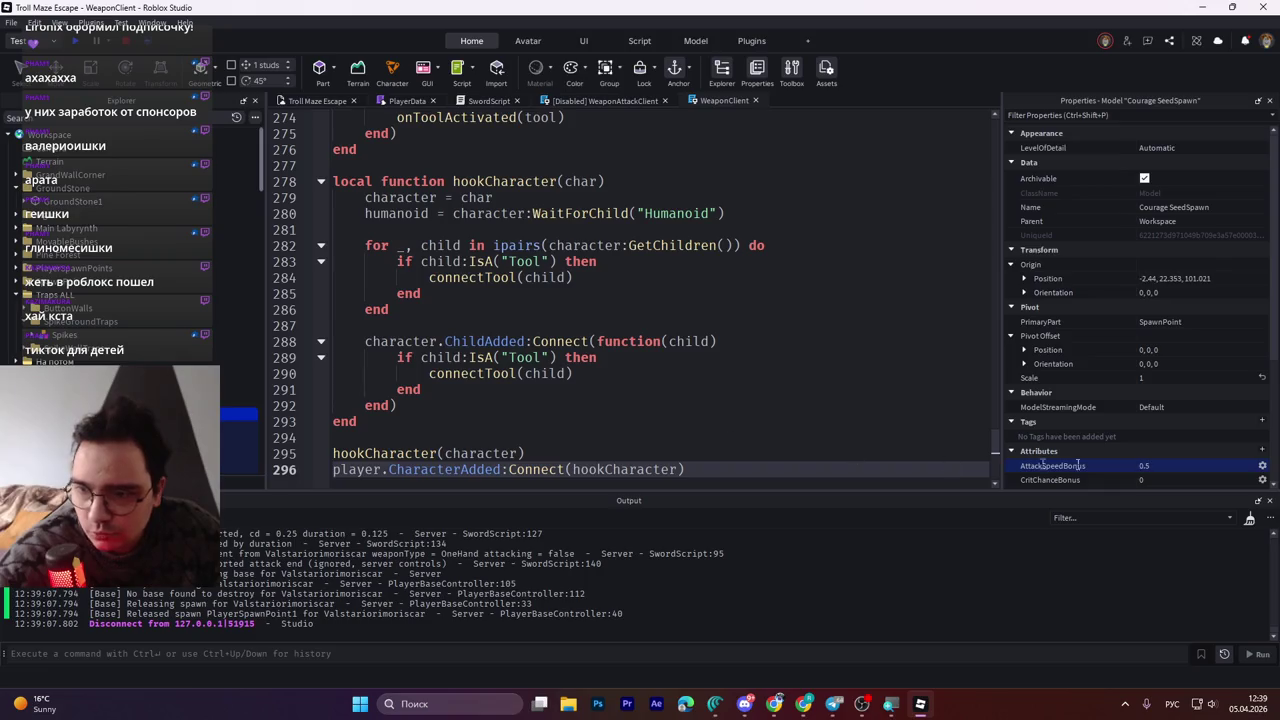
left_click(1163, 464)
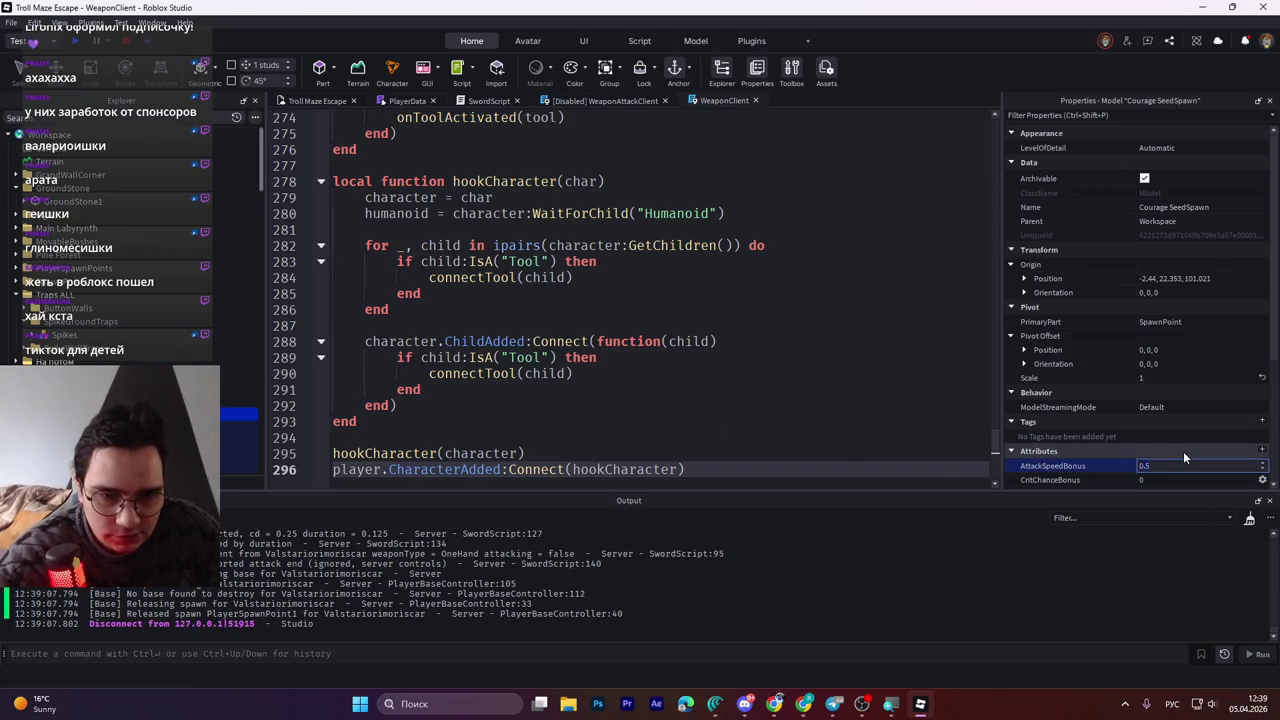
type("50")
key("Return")
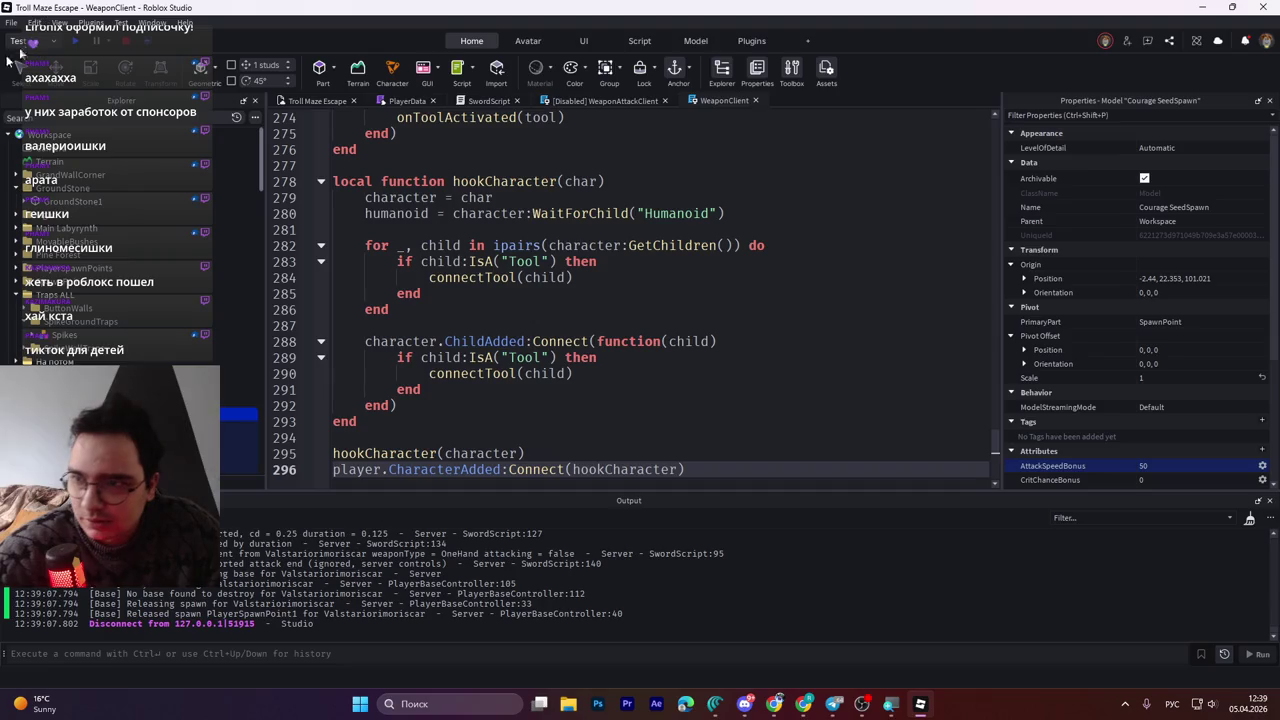
left_click(77, 42)
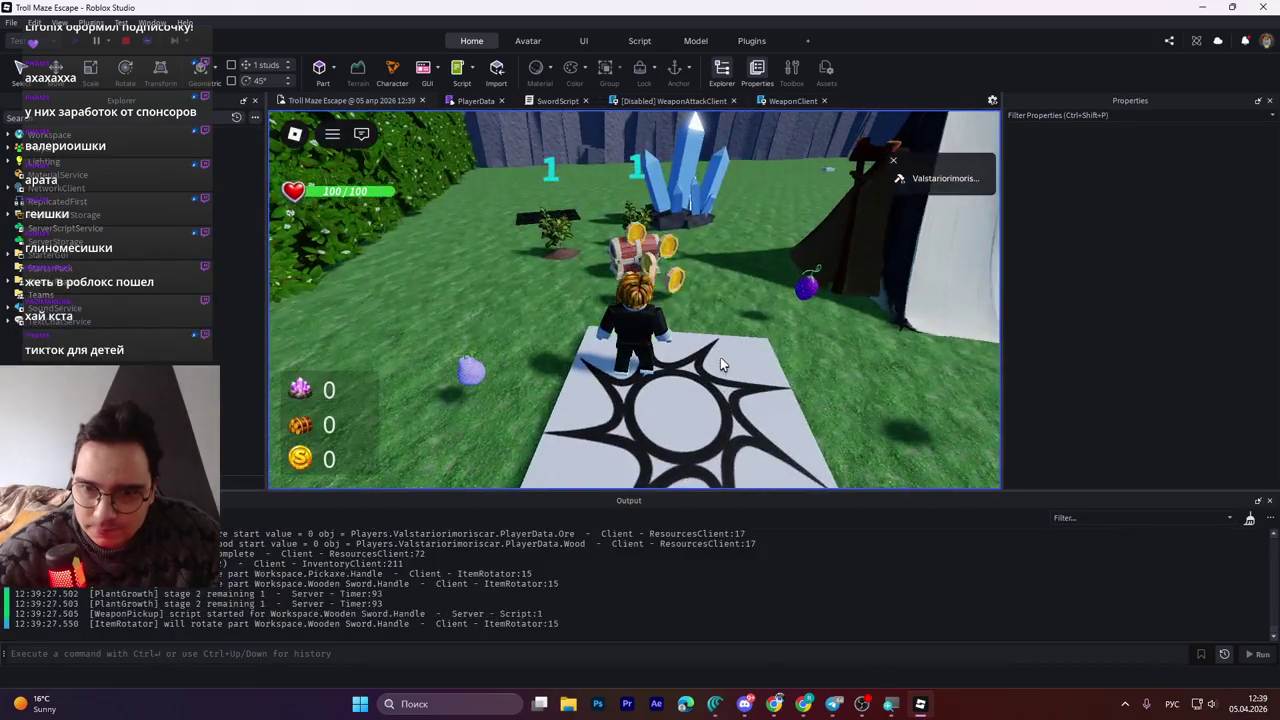
Pick up the Wooden Sword and swing it near the Courage Fruit plants to test attack speed
key("w")
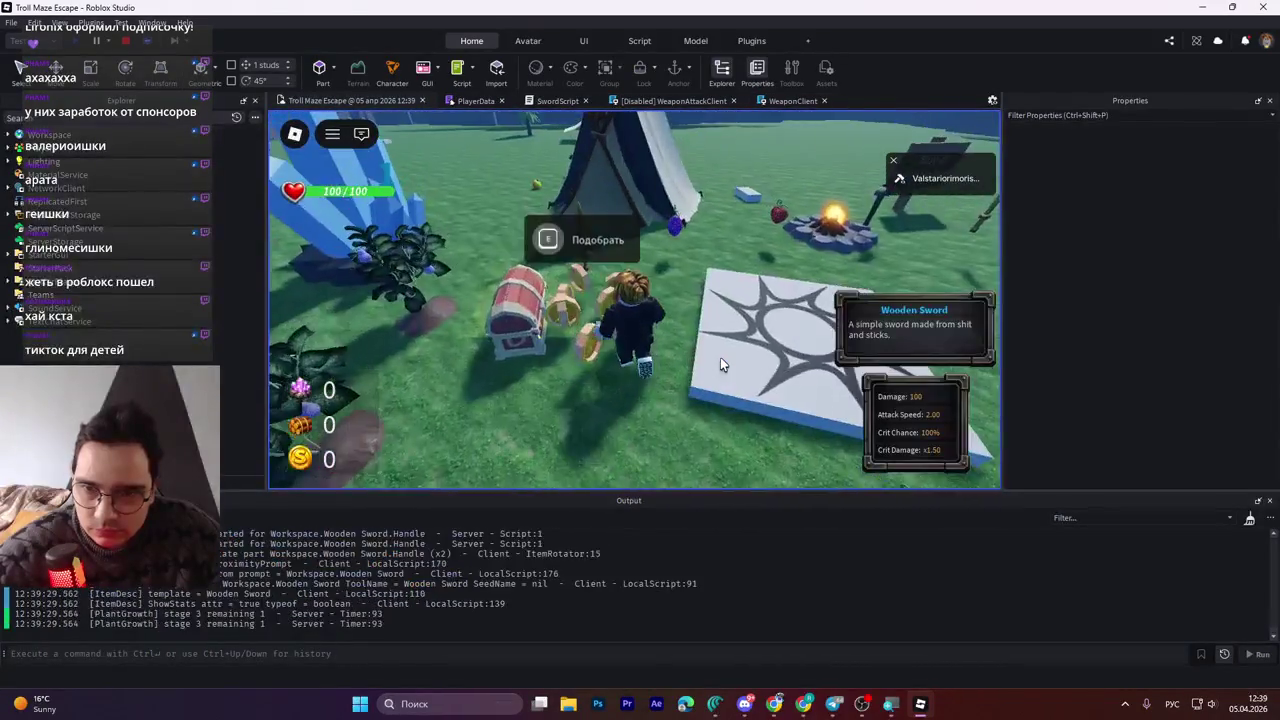
key("e")
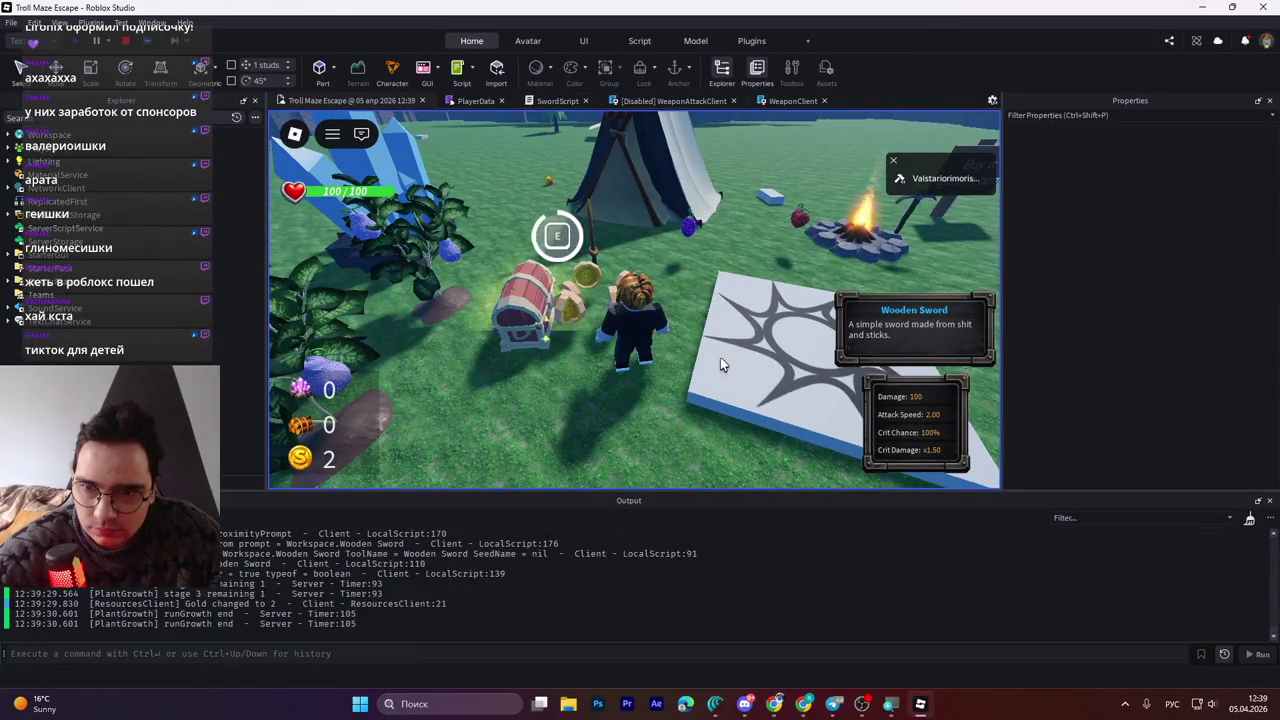
key("1")
key("a")
key("w")
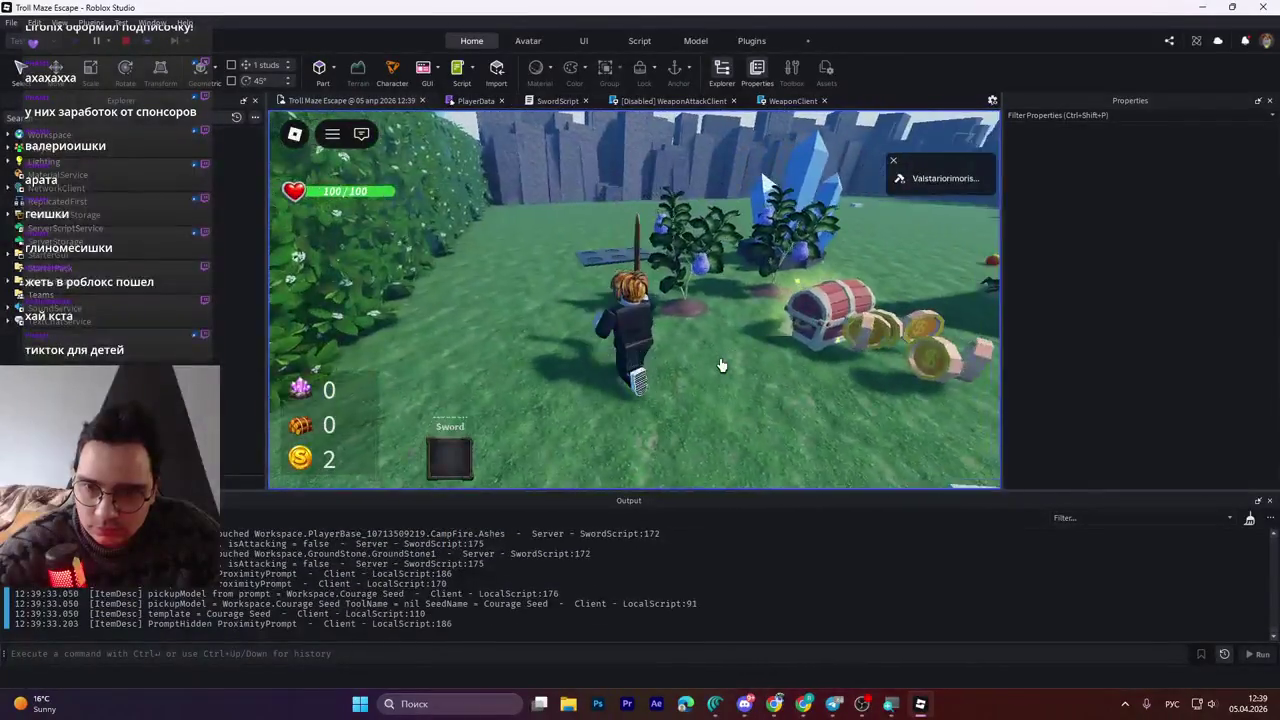
left_click(720, 365)
key("e")
left_click(720, 365)
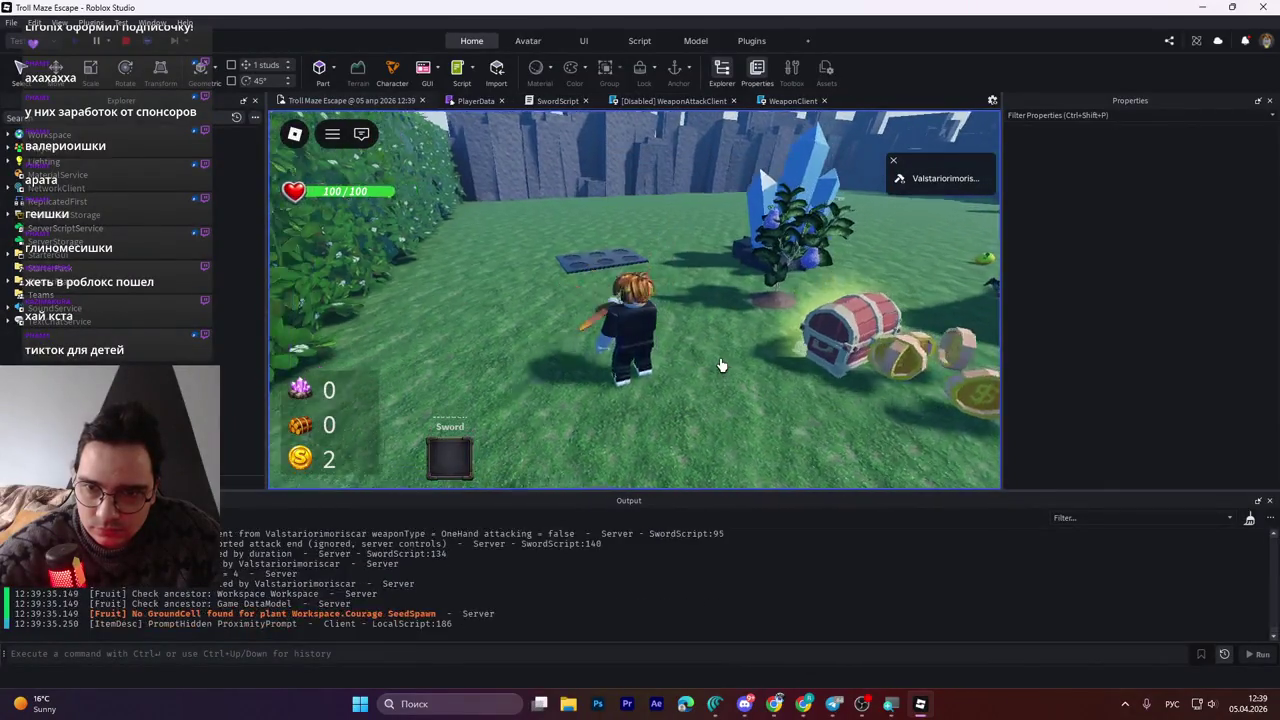
left_click(720, 365)
Take the Courage Fruit, swing the sword twice at the faster speed, and stop the playtest
key("w")
key("e")
left_click(720, 365)
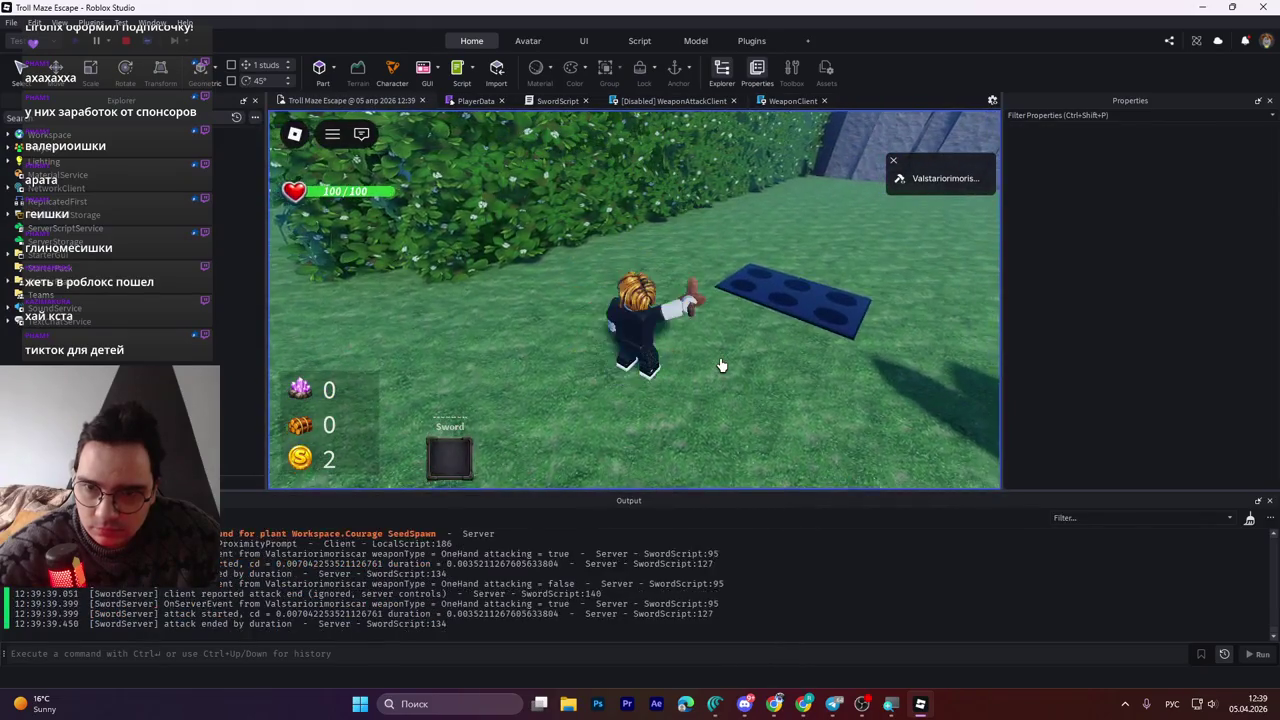
left_click(720, 365)
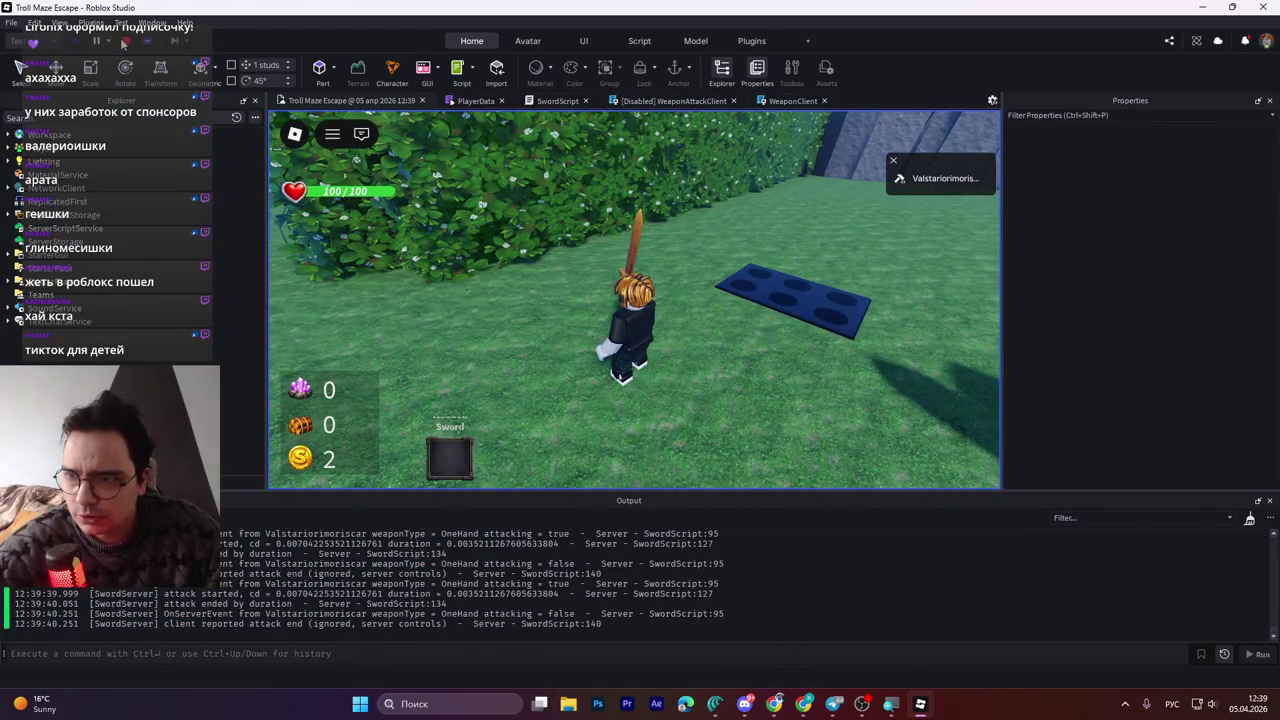
key("shift+F5")
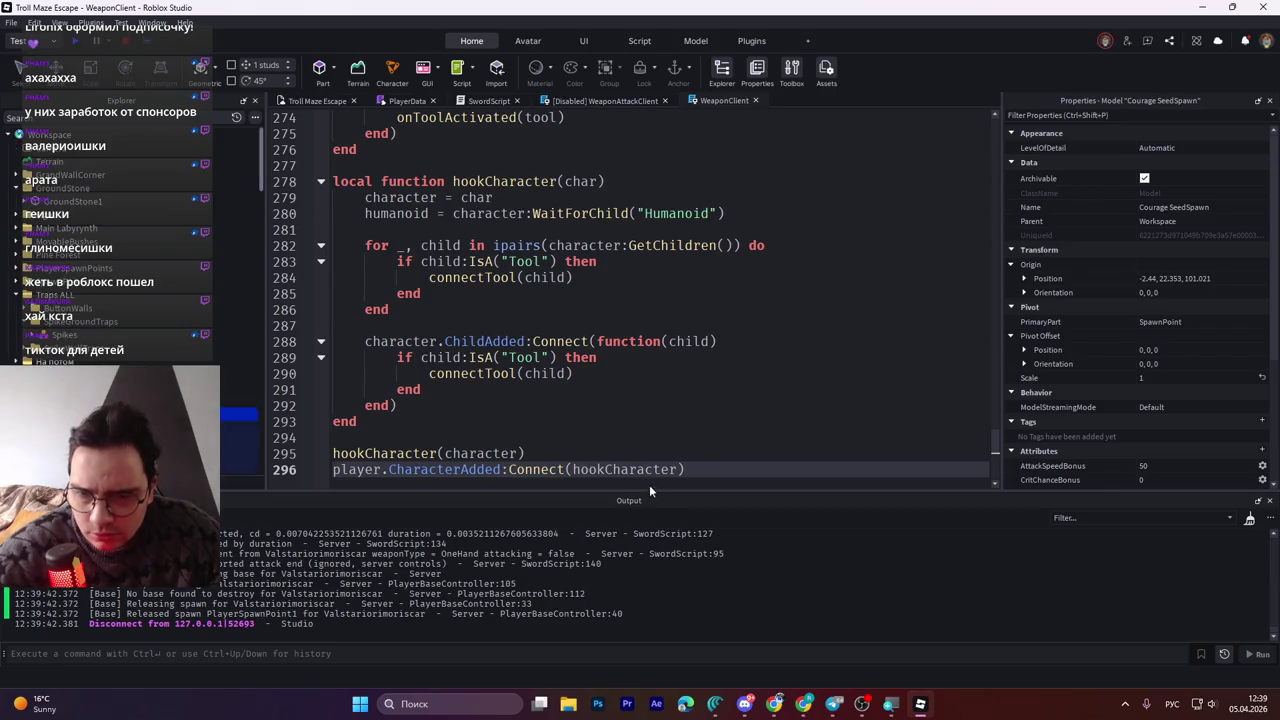
Enlarge the Output panel and select the latest log lines up to the ProximityPrompt entry
left_click_drag(655, 495, 660, 366)
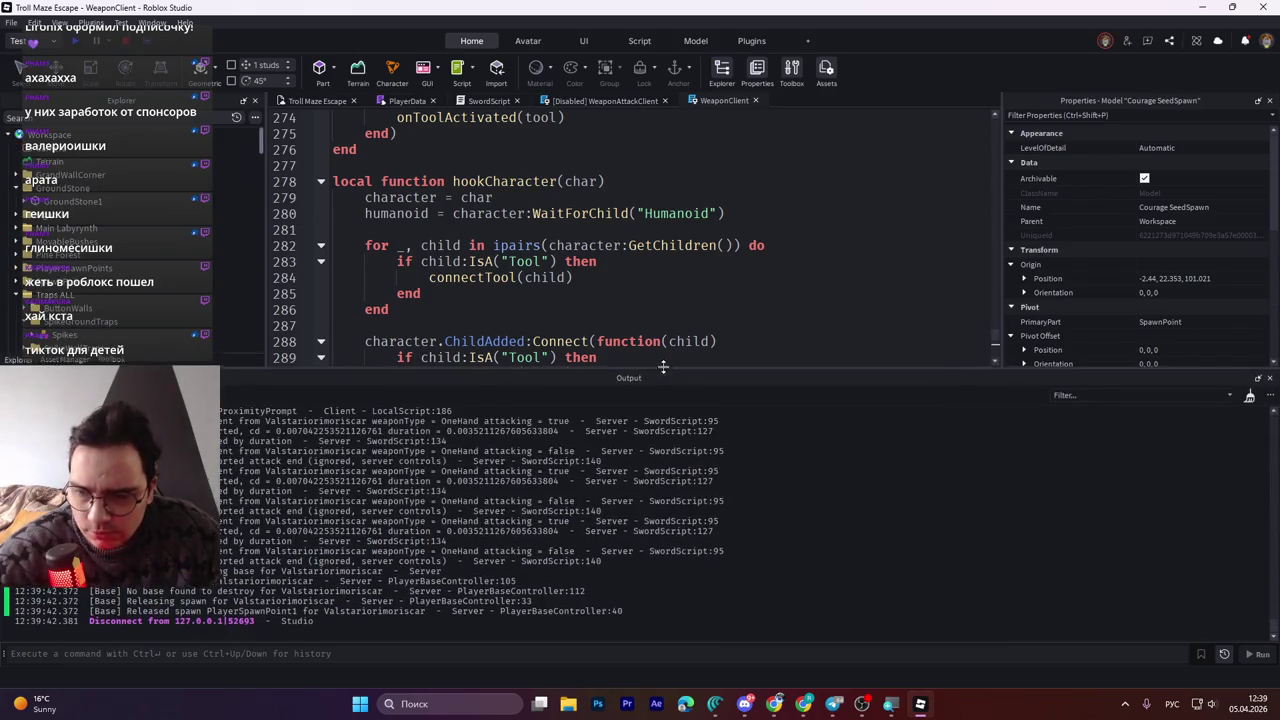
mouse_move(330, 630)
left_mouse_down()
mouse_move(330, 410)
mouse_move(330, 480)
left_mouse_up()
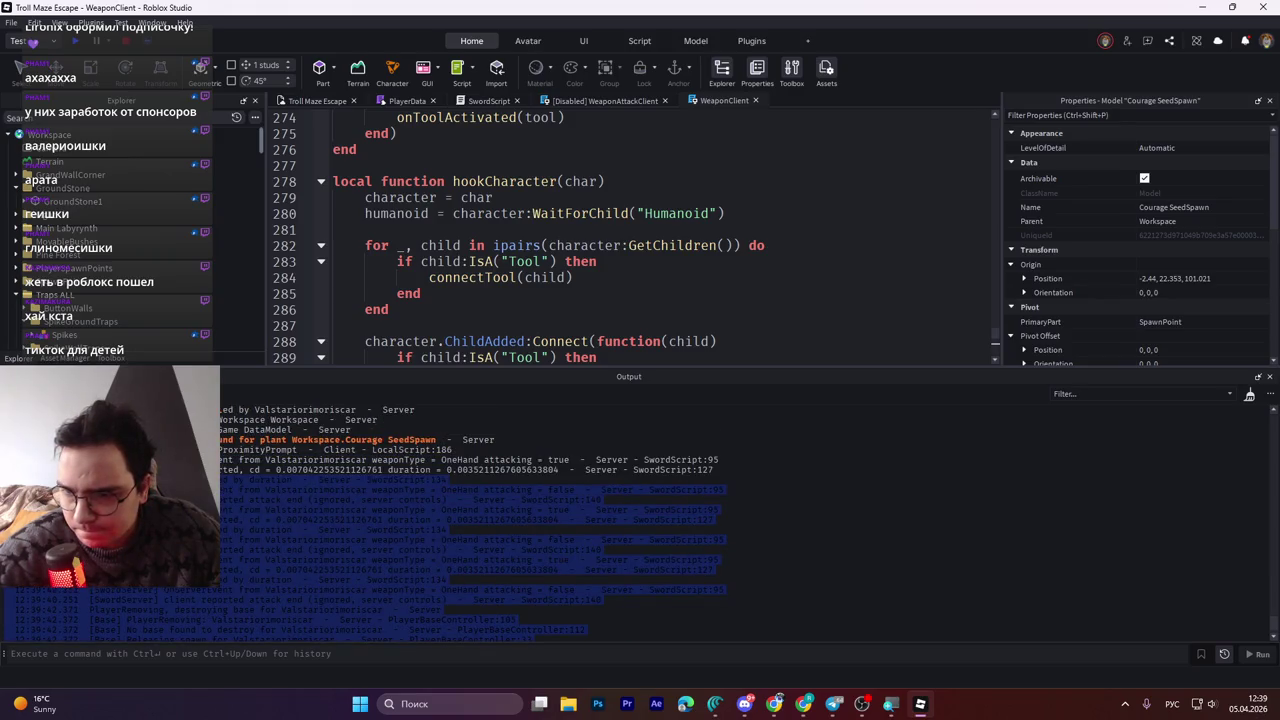
left_click_drag(330, 480, 330, 448)
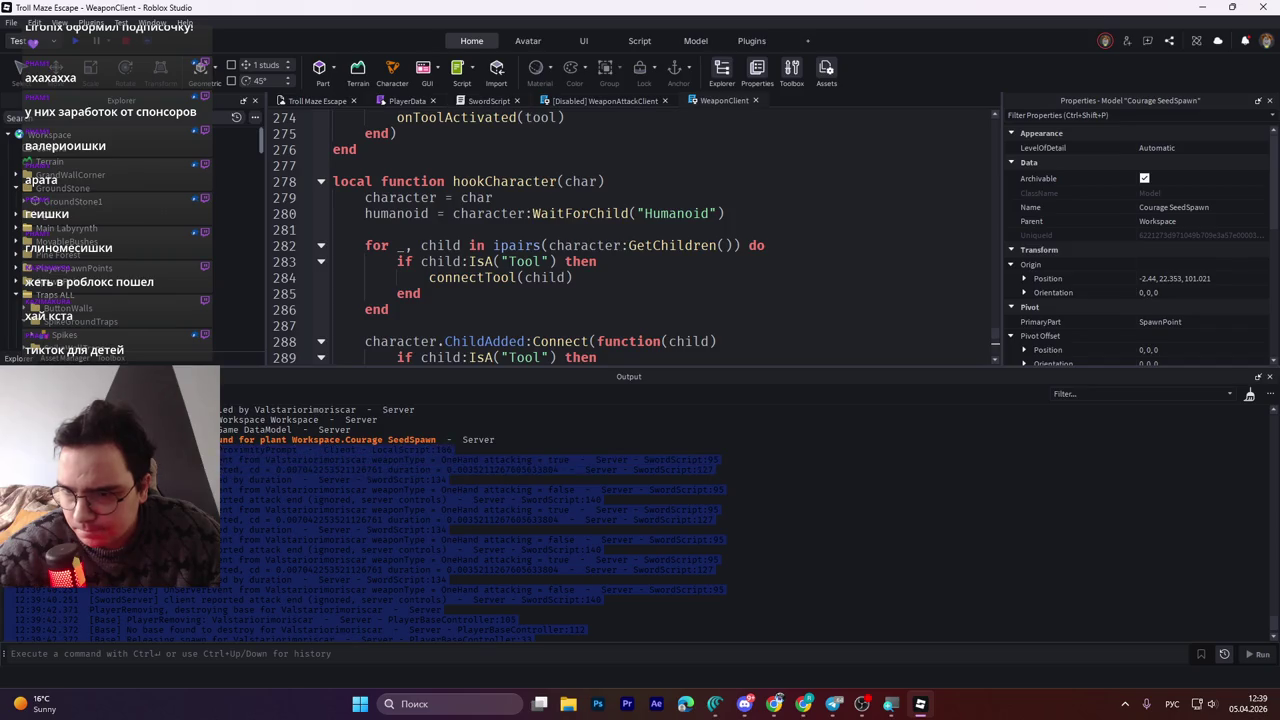
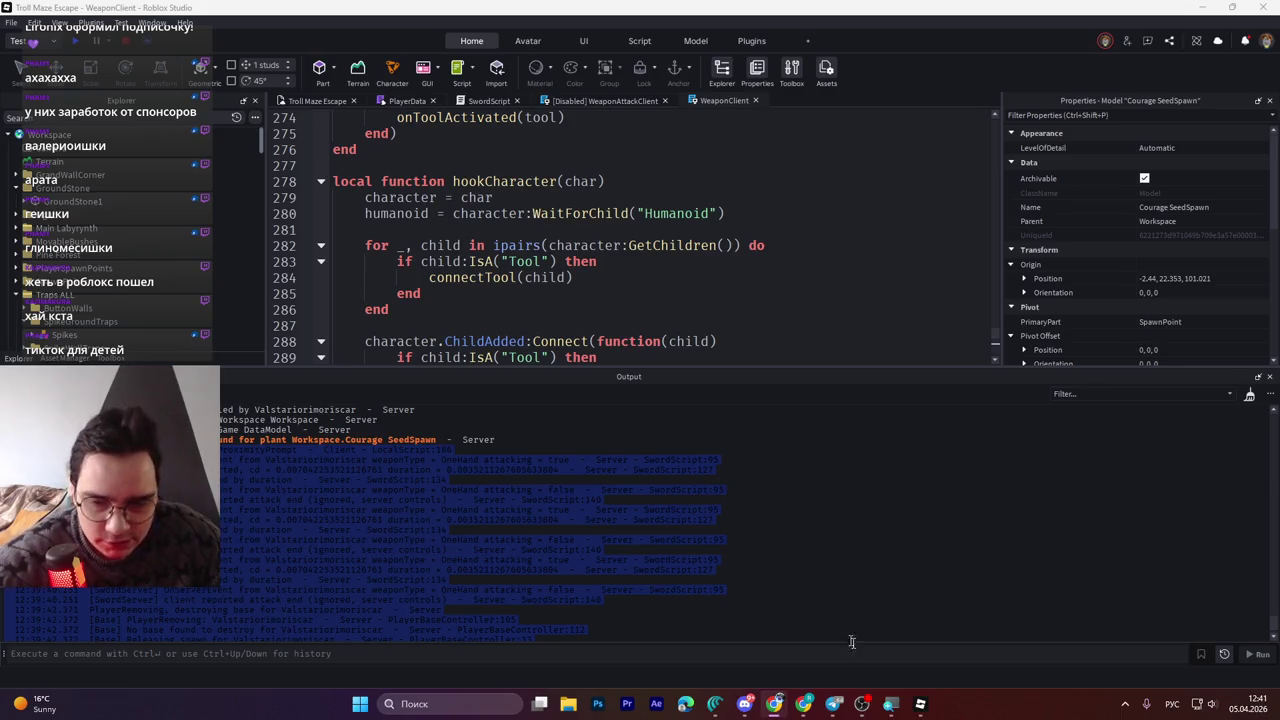
Shrink the Output log so the end of WeaponClient's hookCharacter code is fully visible
left_click(788, 636)
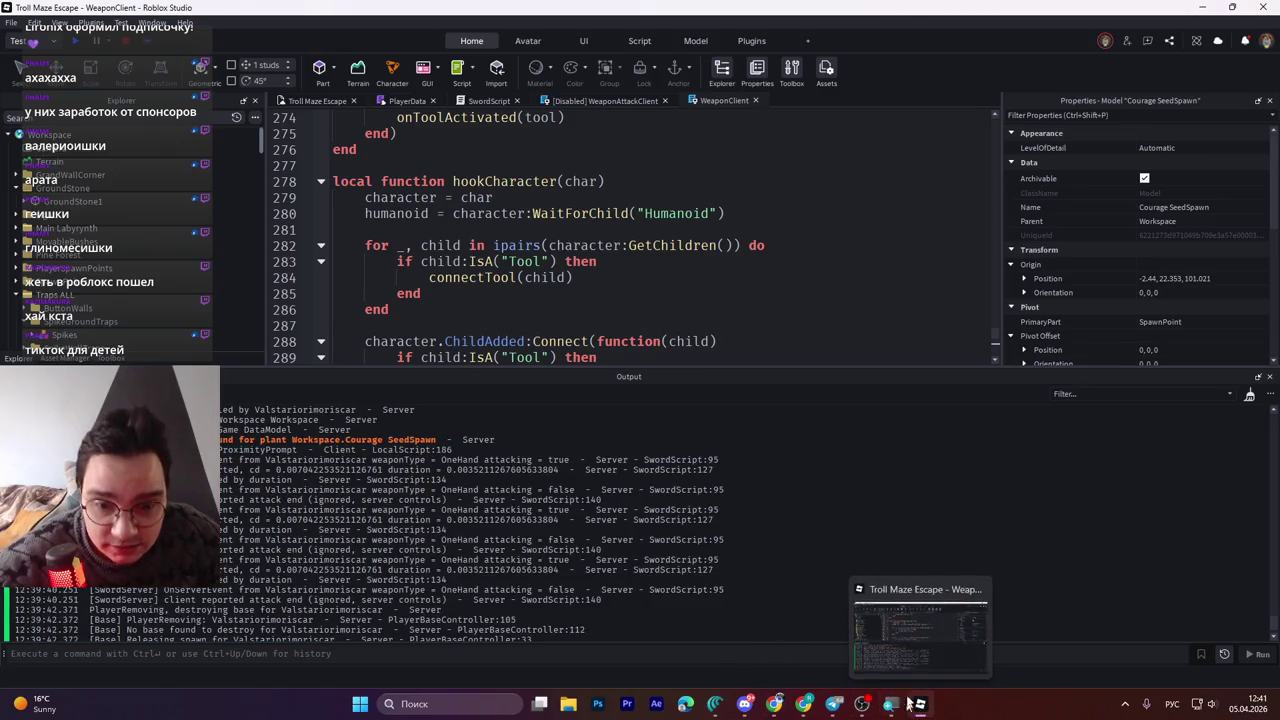
left_click(714, 703)
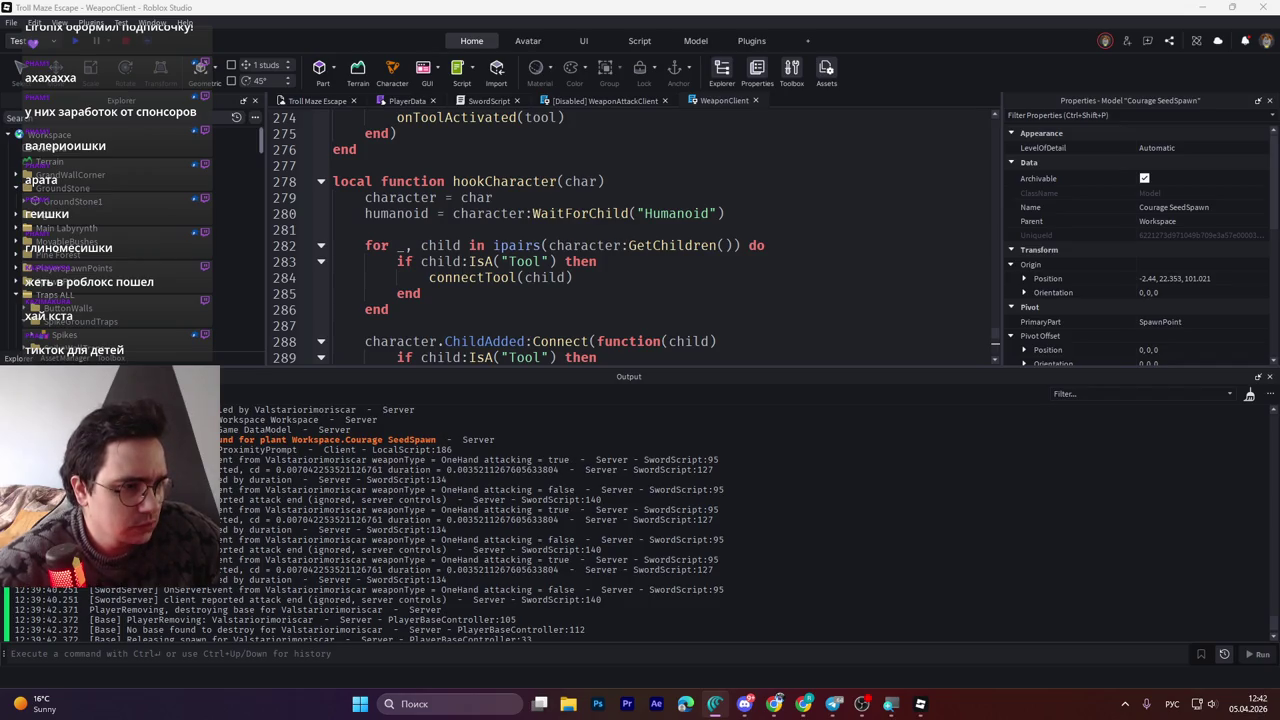
left_click(716, 245)
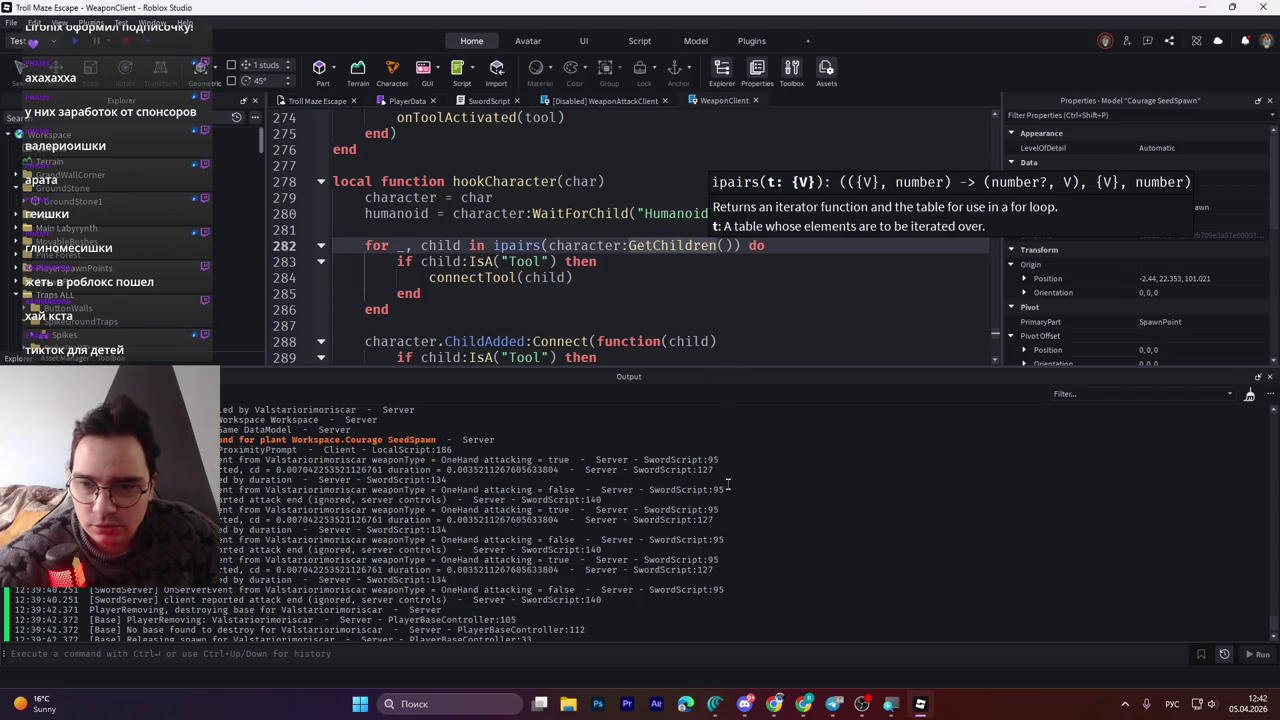
left_click_drag(744, 370, 737, 528)
left_click(730, 405)
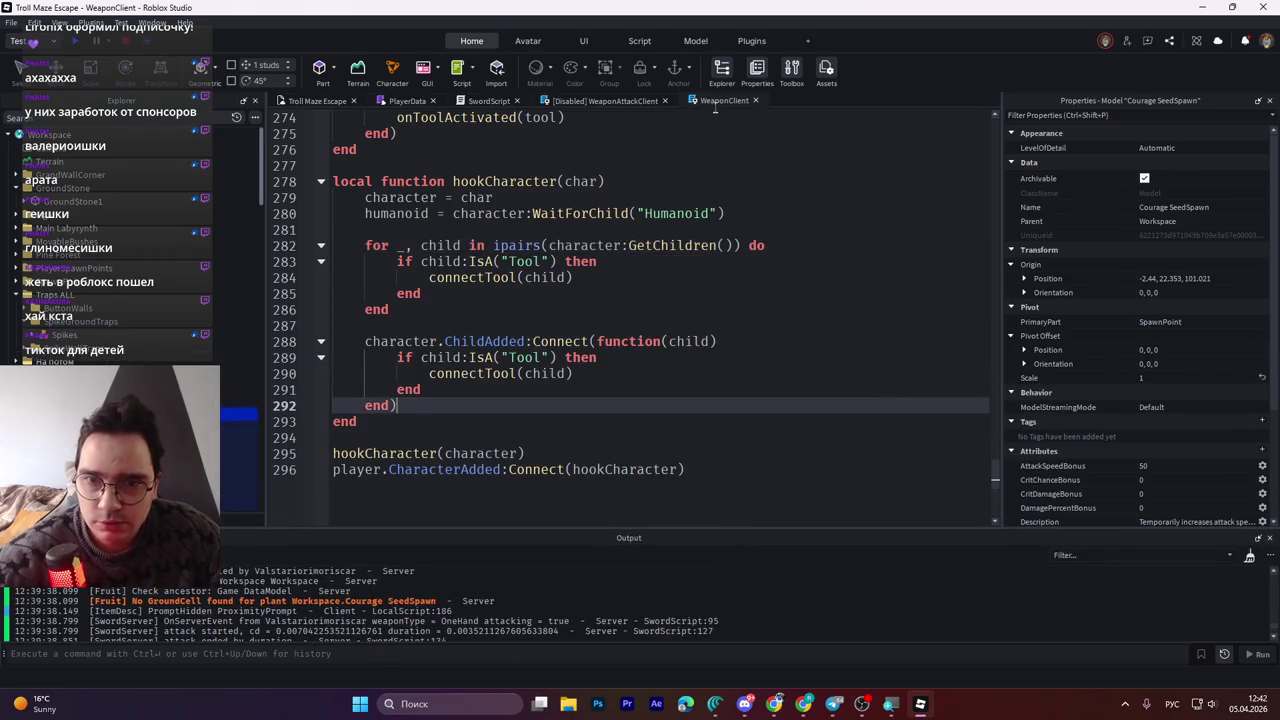
Search the WeaponClient script for 1000 and confirm there are no matches
left_click(630, 290)
key("ctrl+f")
type("1000")
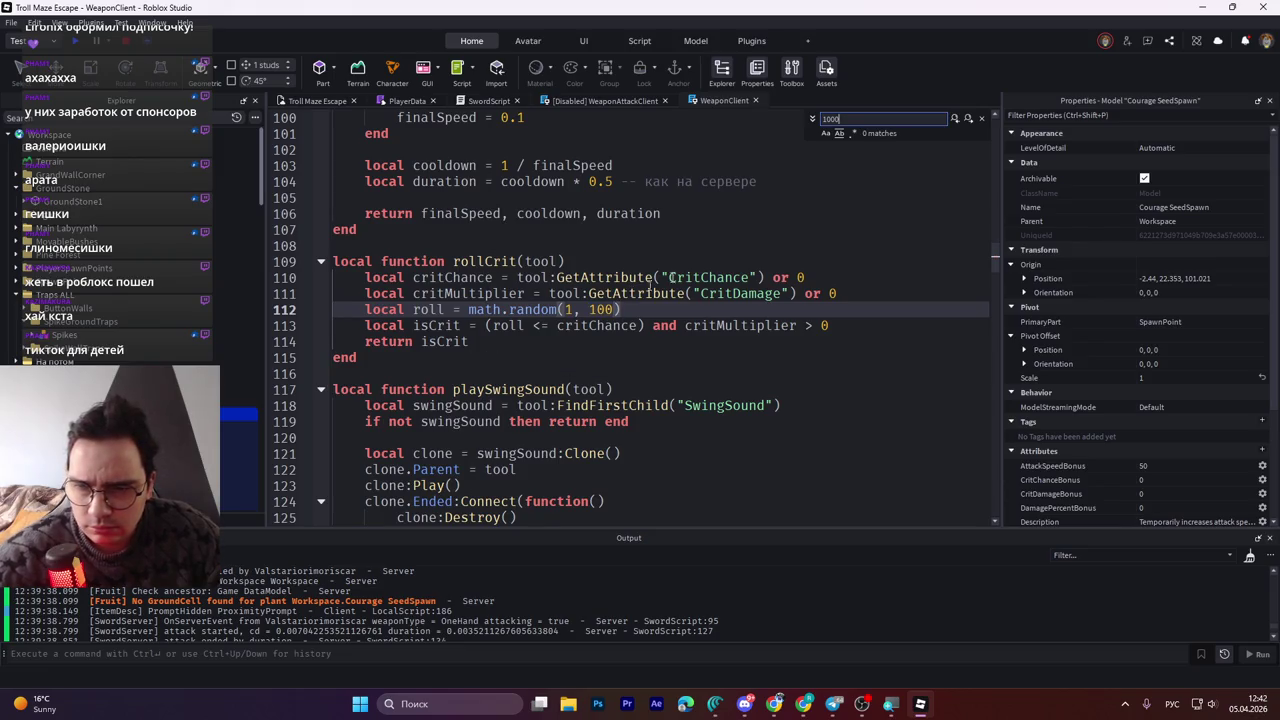
left_click(981, 120)
key("alt+Tab")
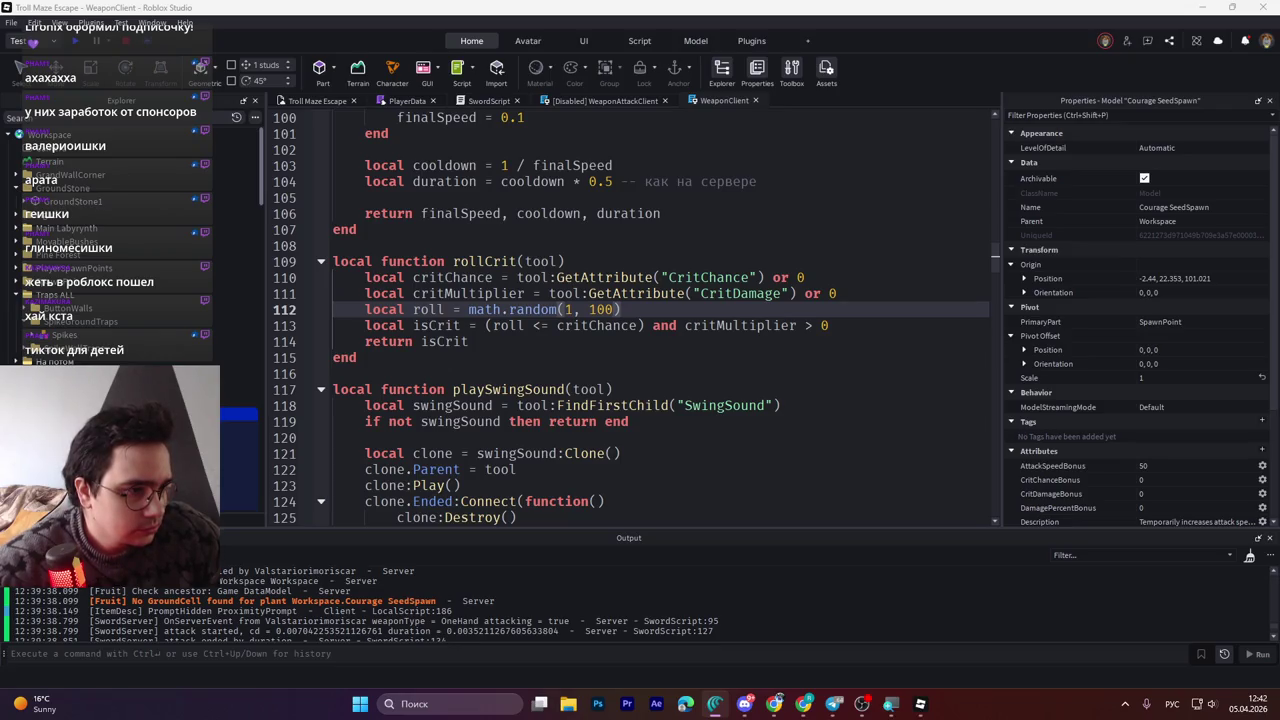
Recheck the WeaponClient code, then bring up the SwordScript code
scroll(506, 306, "up", 20)
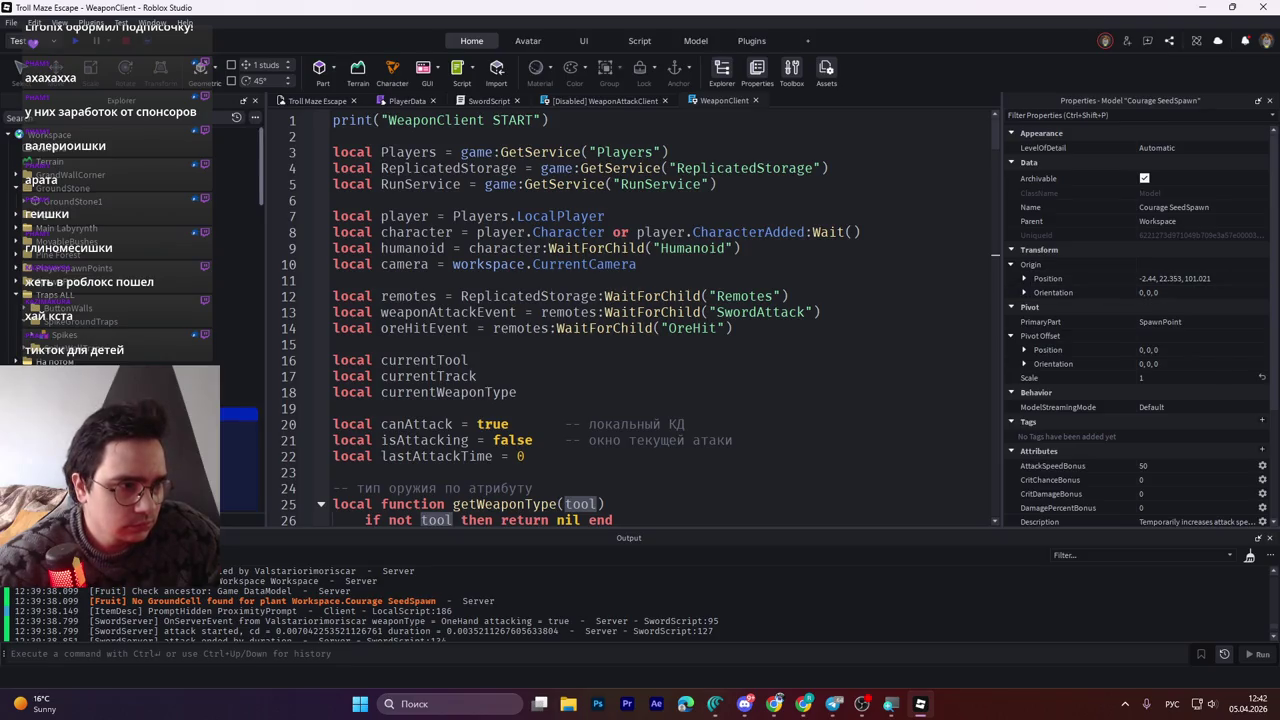
key("Up")
key("Up")
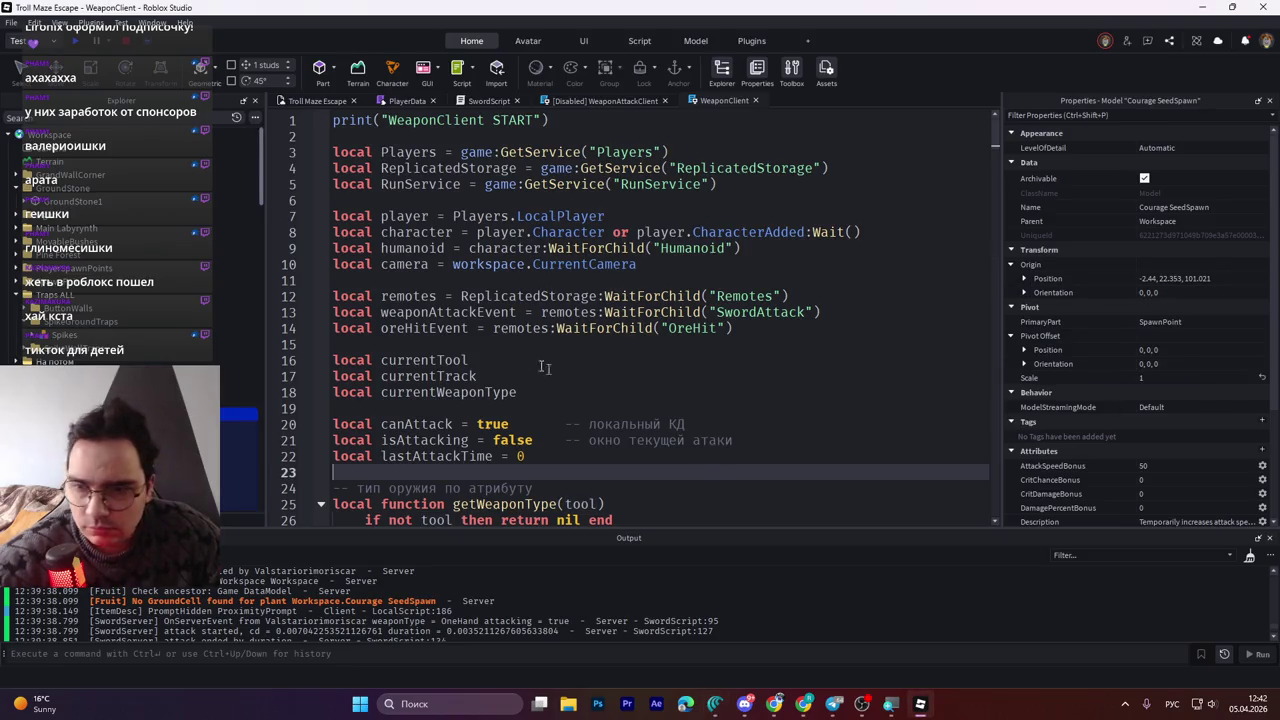
scroll(480, 290, "down", 4)
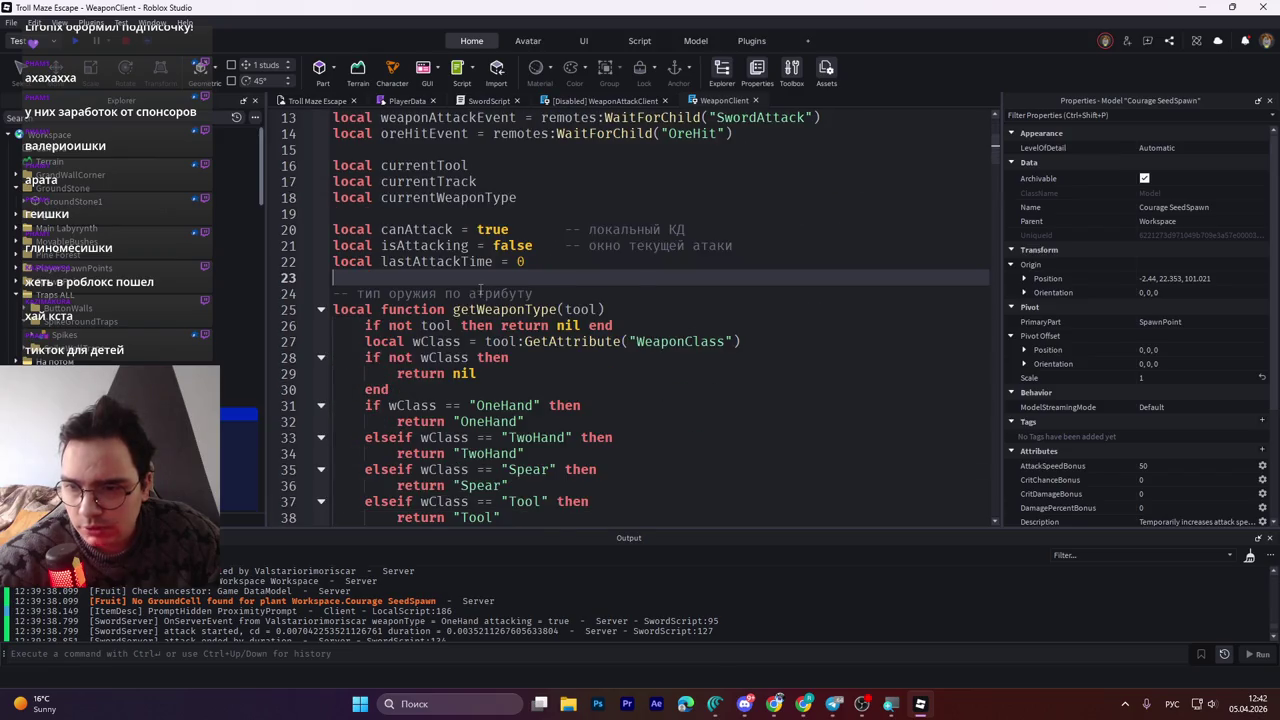
scroll(481, 290, "down", 1)
key("ctrl+f")
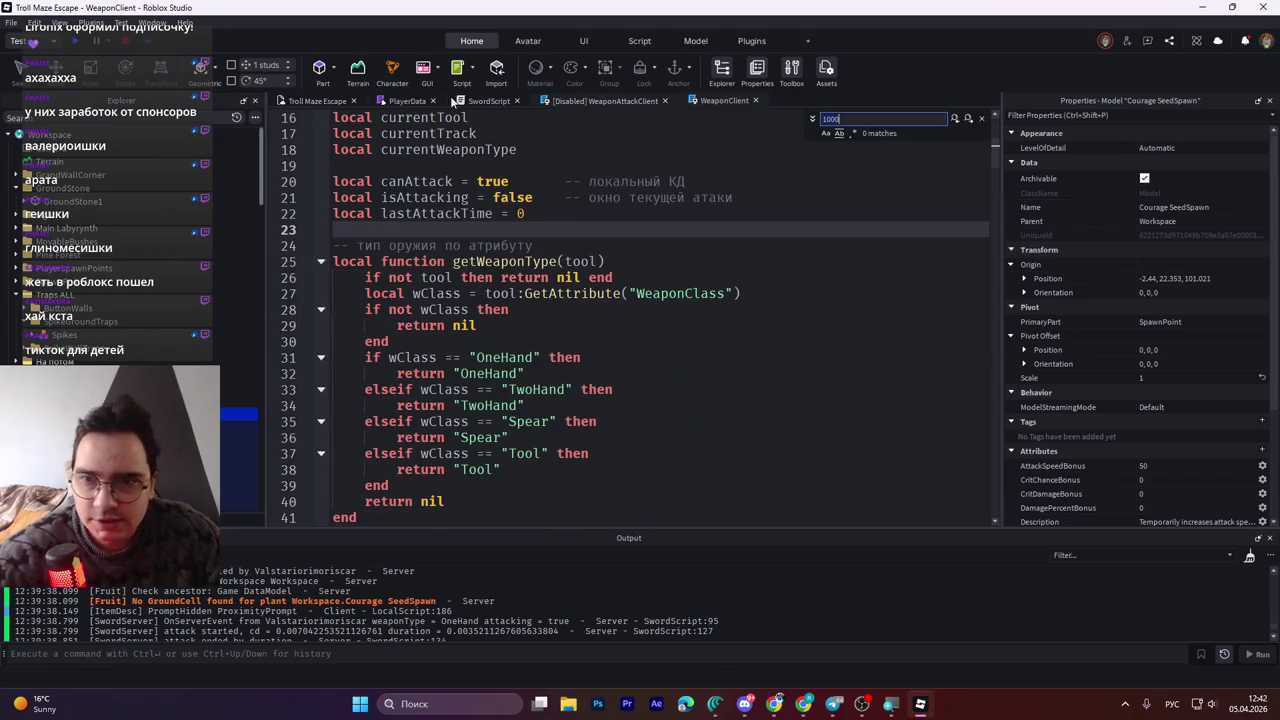
left_click(468, 102)
left_click(517, 280)
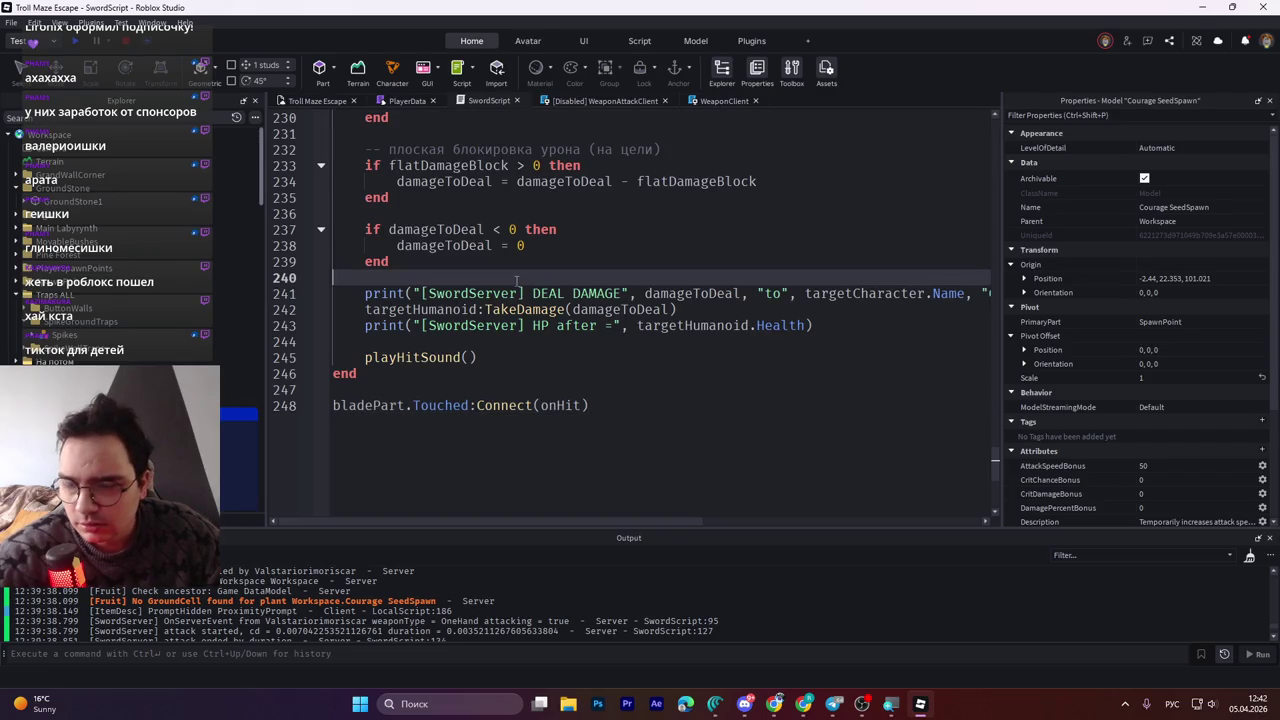
Search SwordScript for baseWeaponSpeed to locate the getAttackTimings function
scroll(517, 280, "up", 16)
key("ctrl+f")
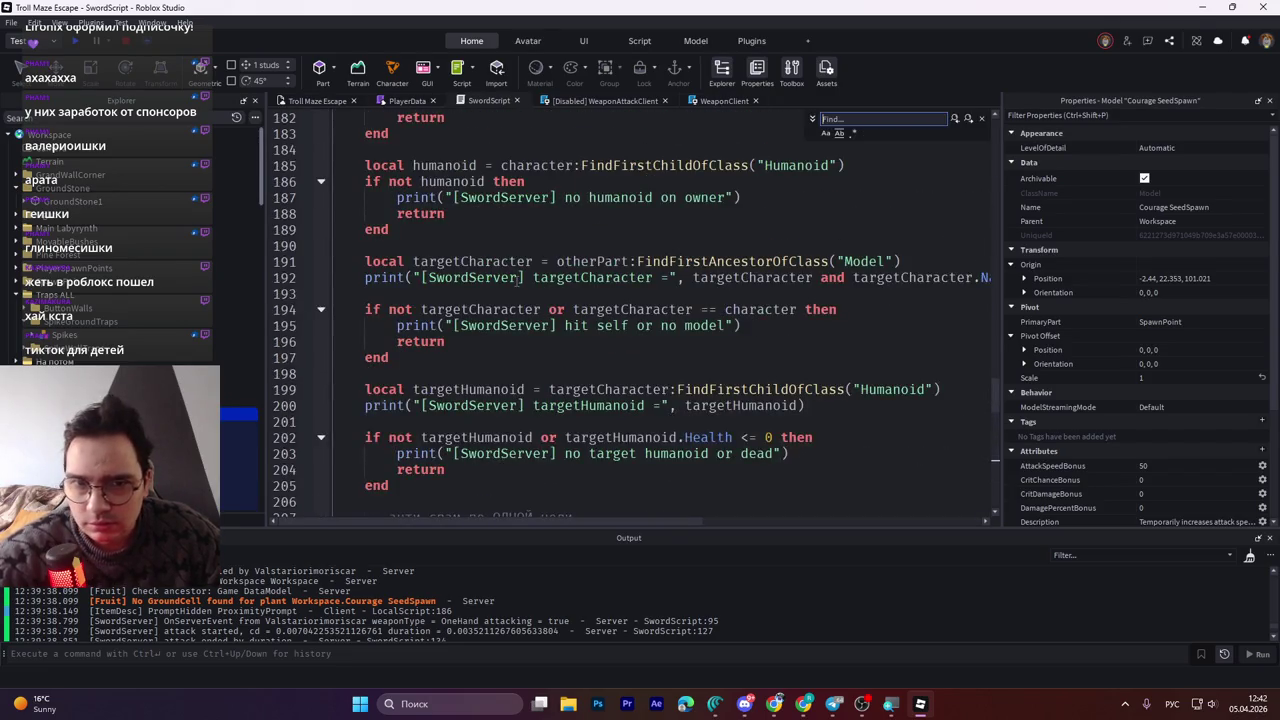
type("baseWeaponSpeed")
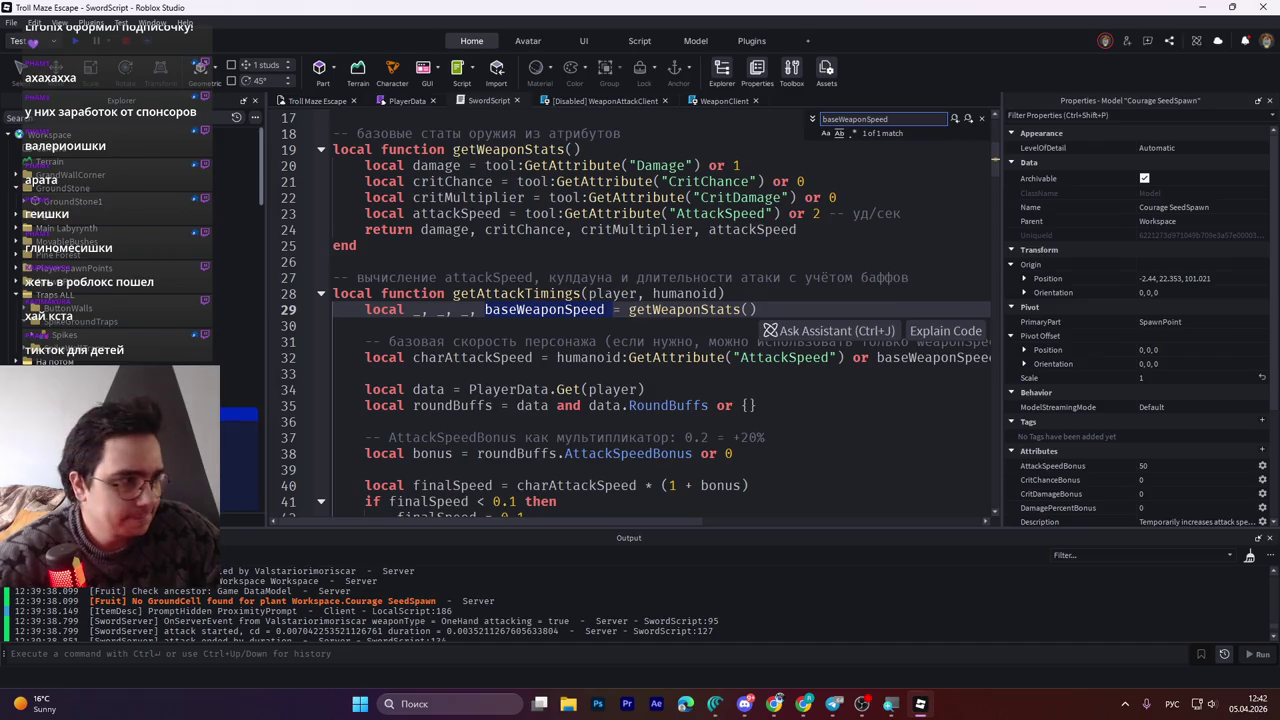
left_click(366, 293)
left_click(412, 310)
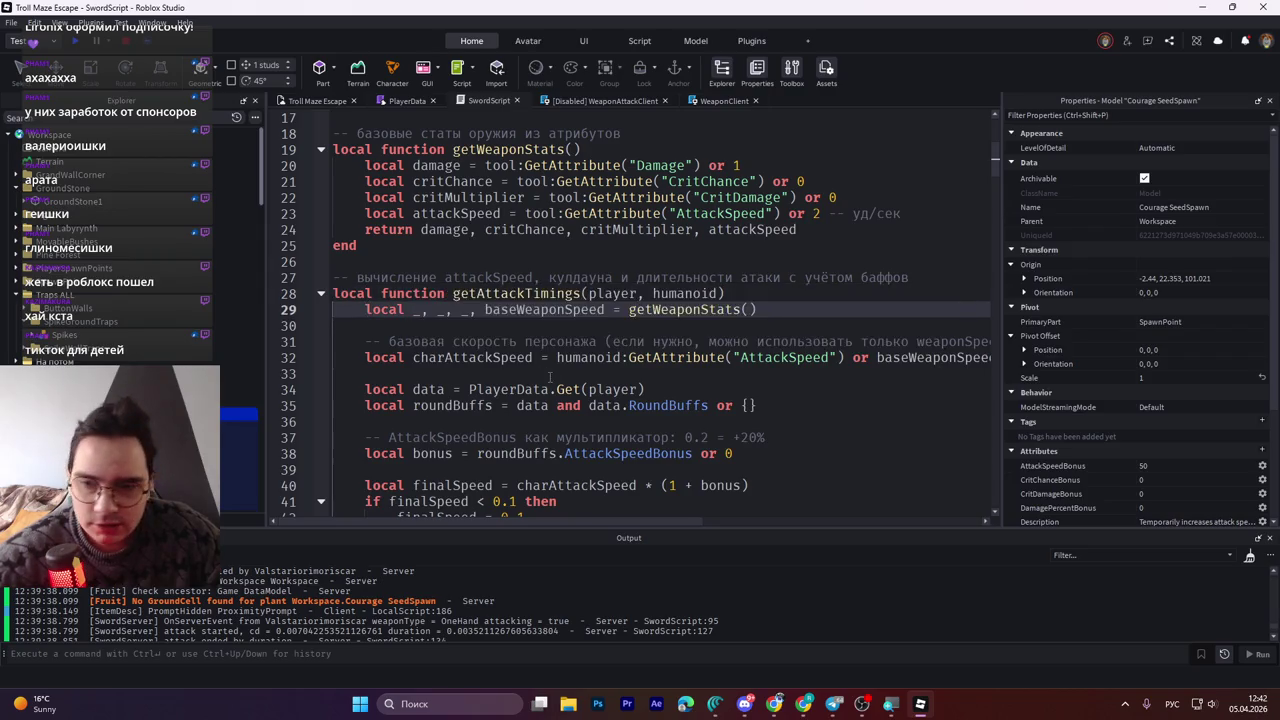
scroll(553, 376, "down", 5)
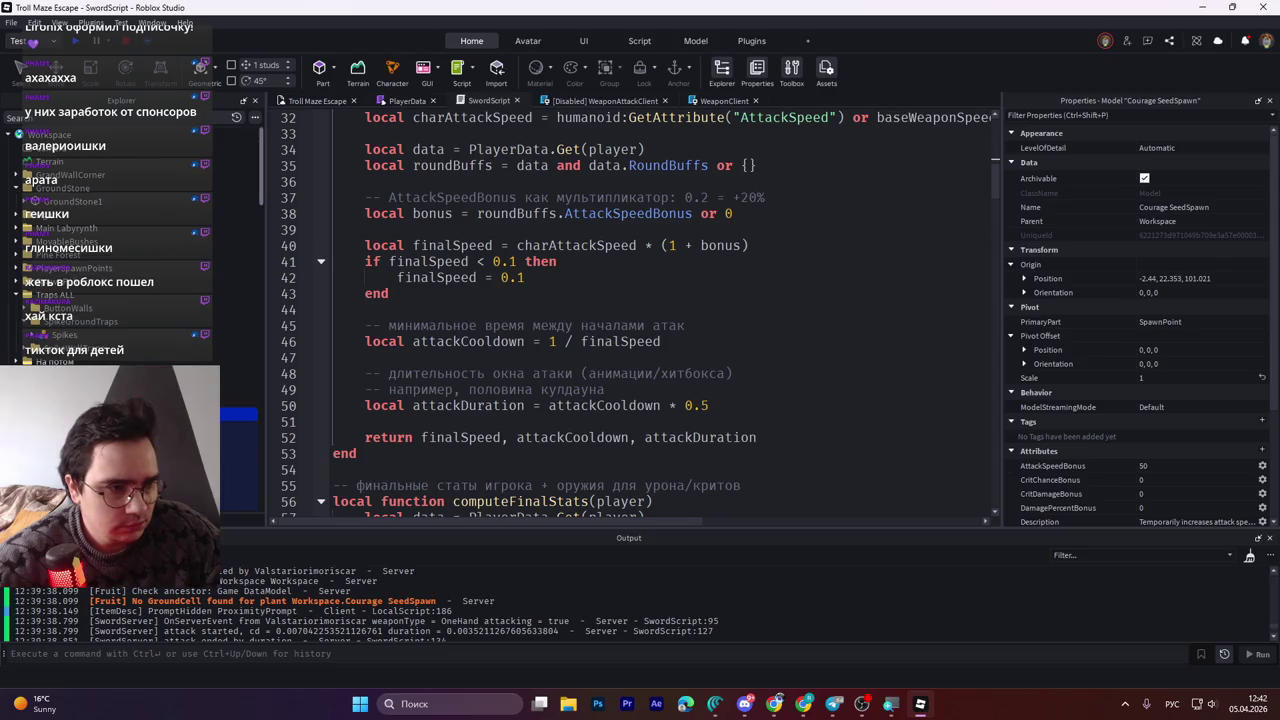
Replace getAttackTimings' commented body with a comment-free version, save, and return to Troll Maze Escape
left_click(716, 403)
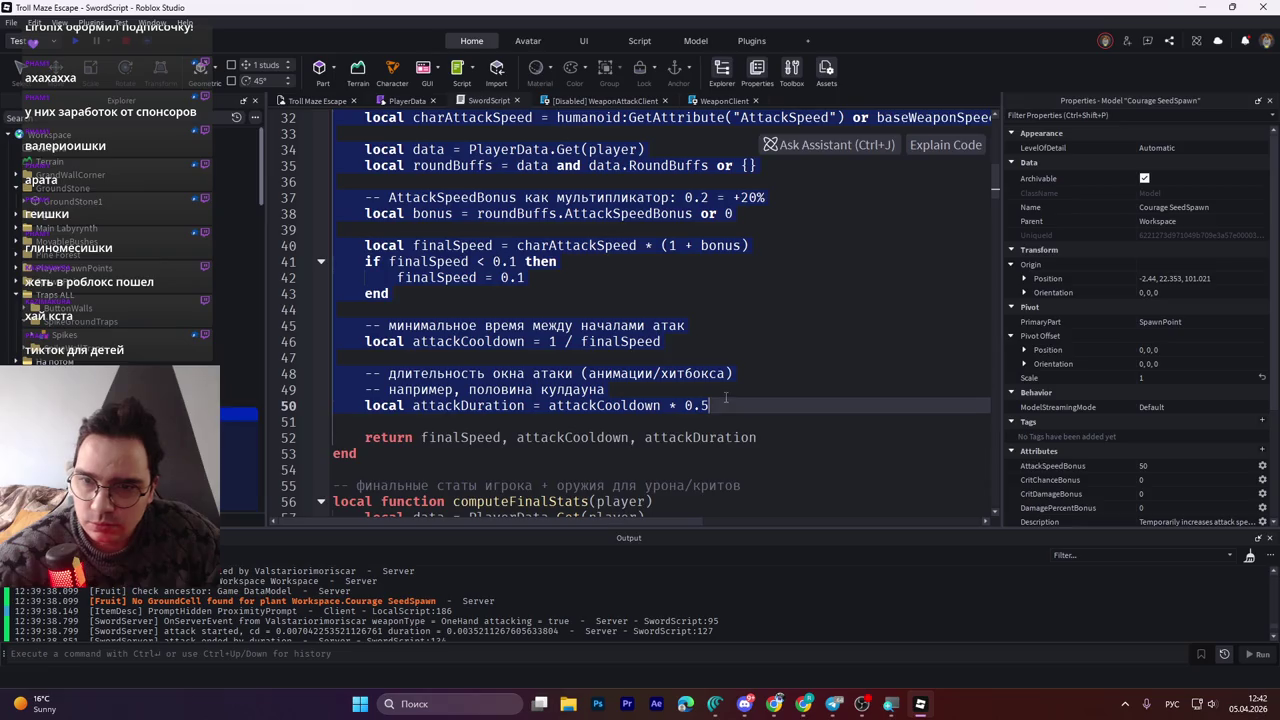
scroll(720, 395, "up", 1)
key("ctrl+z")
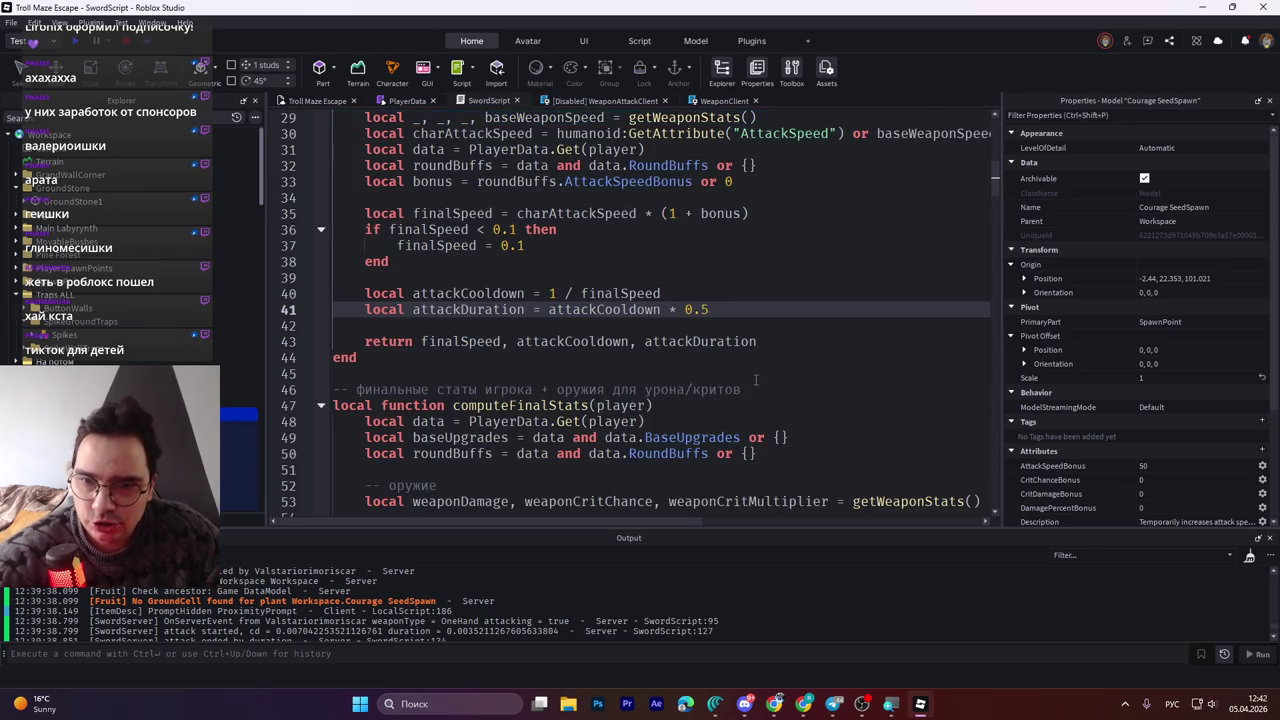
key("ctrl+s")
left_click(714, 703)
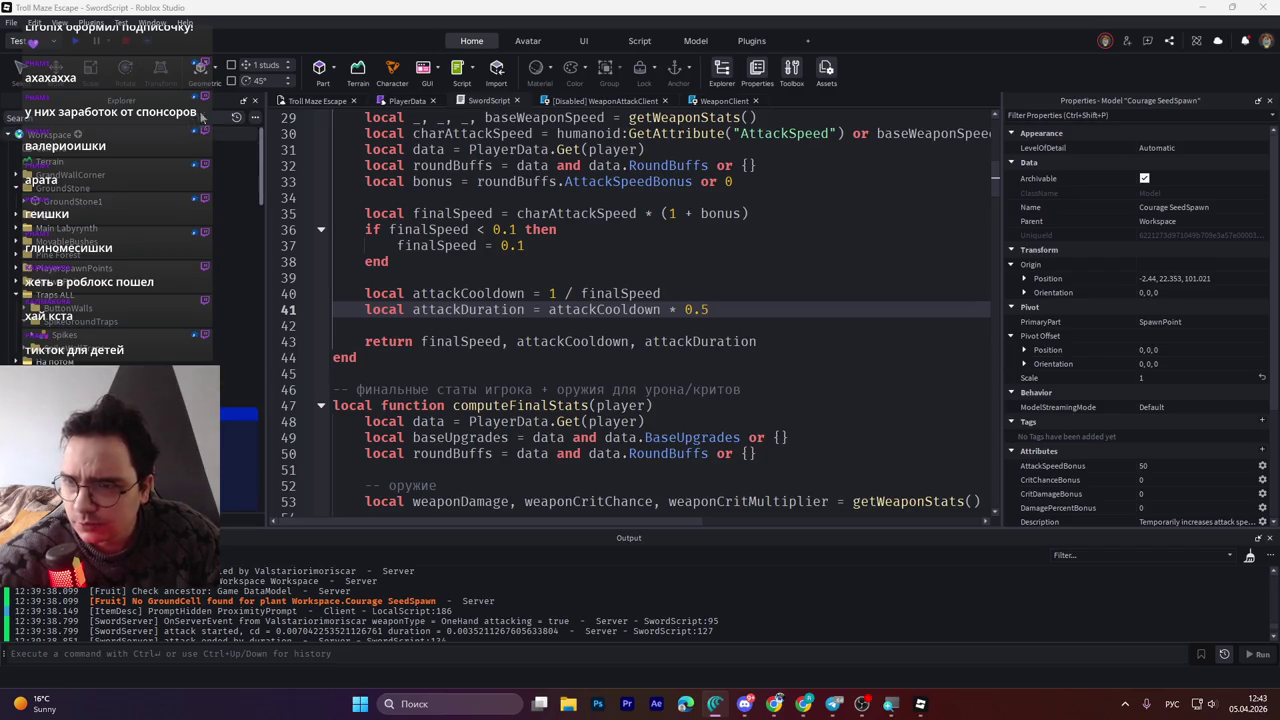
left_click(310, 101)
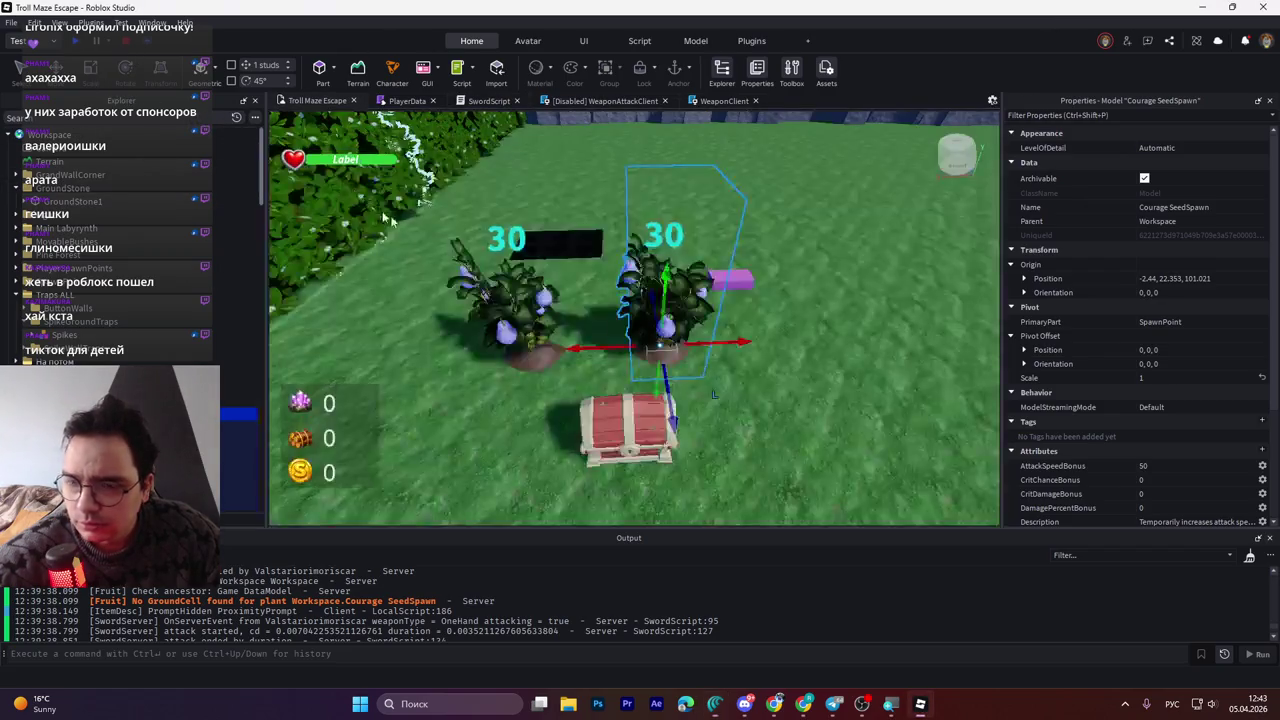
Set the left fruit plant's AttackSpeedBonus attribute to 0.2
left_click(514, 318)
scroll(1150, 437, "down", 3)
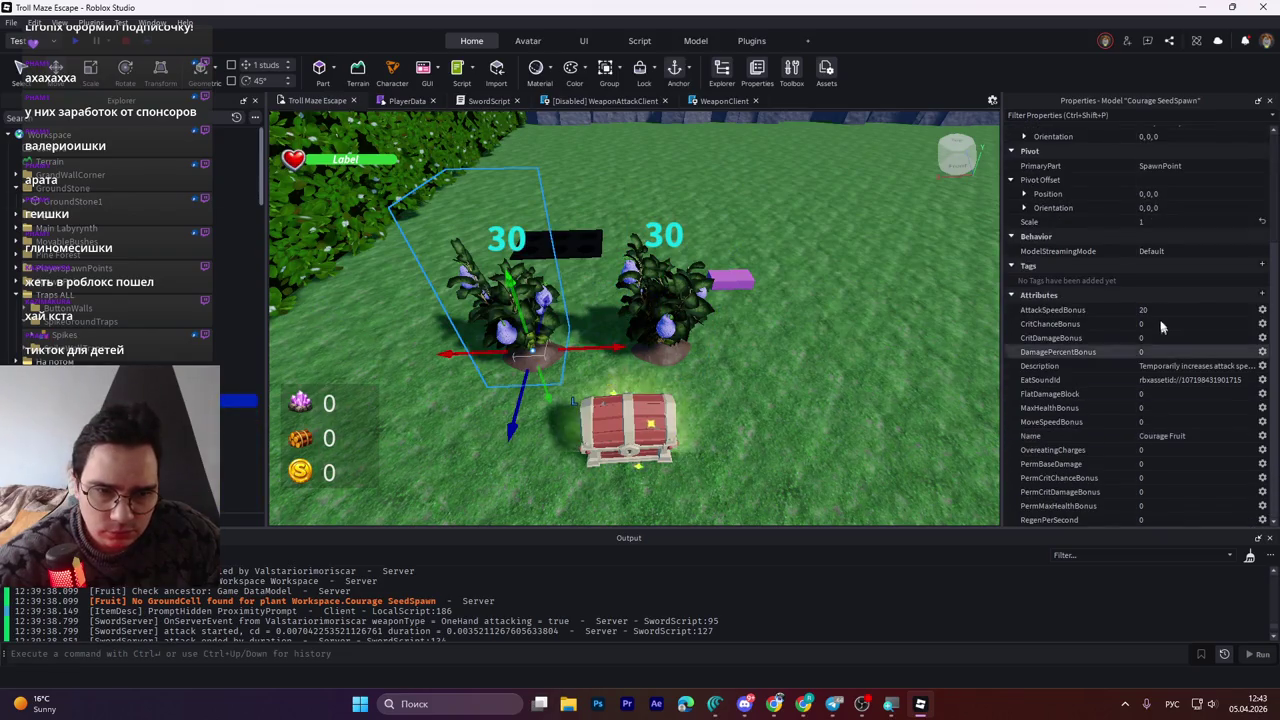
left_click(1165, 309)
type("0")
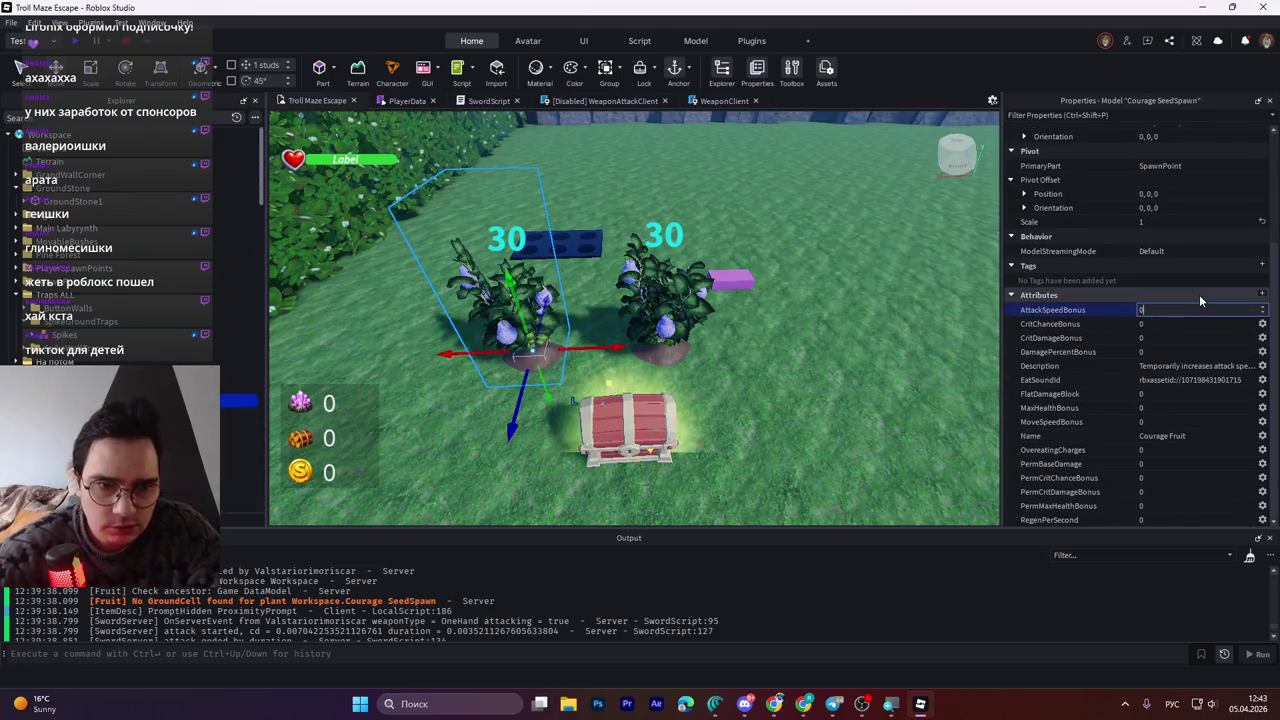
type(".2")
key("Return")
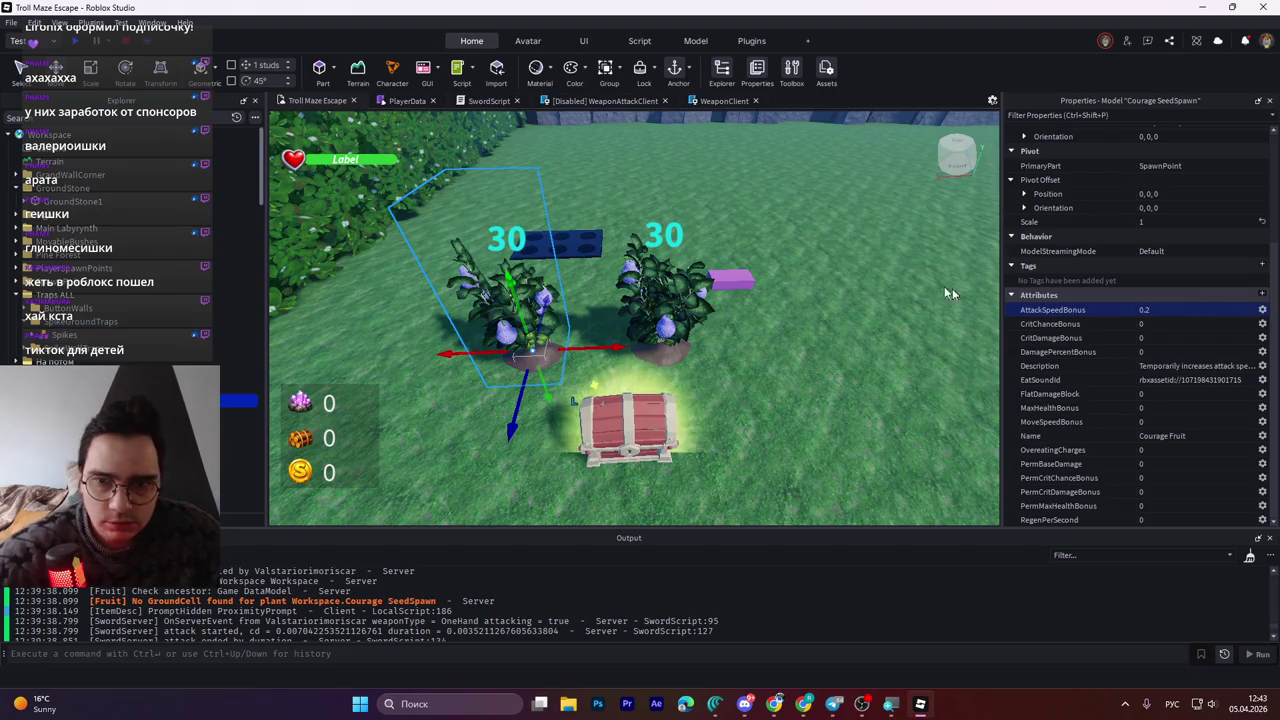
Set the Courage SeedSpawn's AttackSpeedBonus to 0.5 and start a play test
left_click(650, 310)
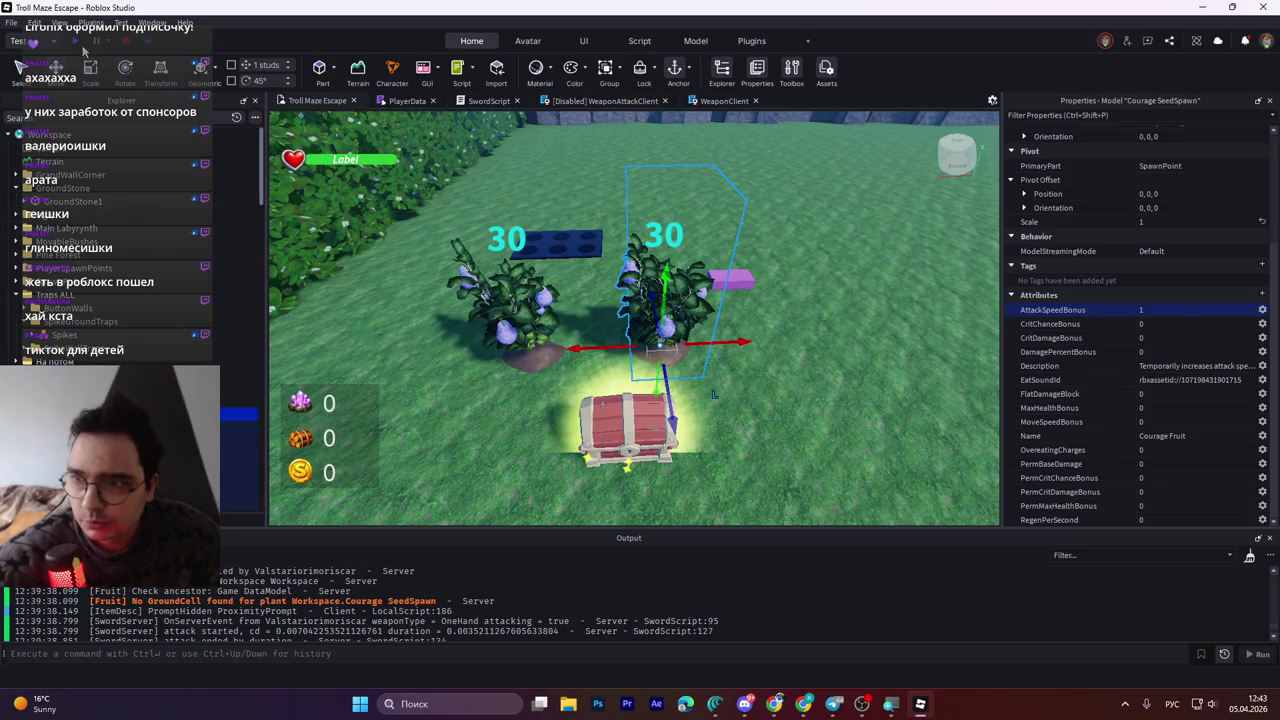
left_click(505, 290)
left_click(1195, 309)
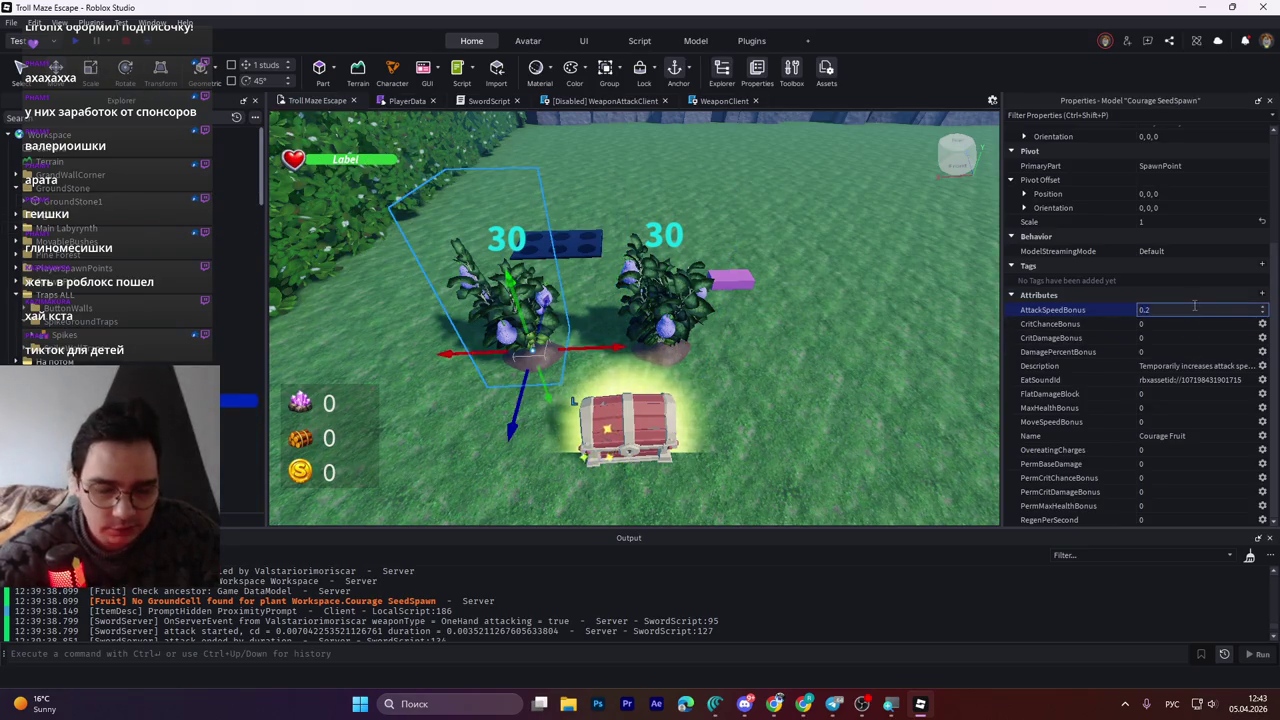
type("0.5")
key("Return")
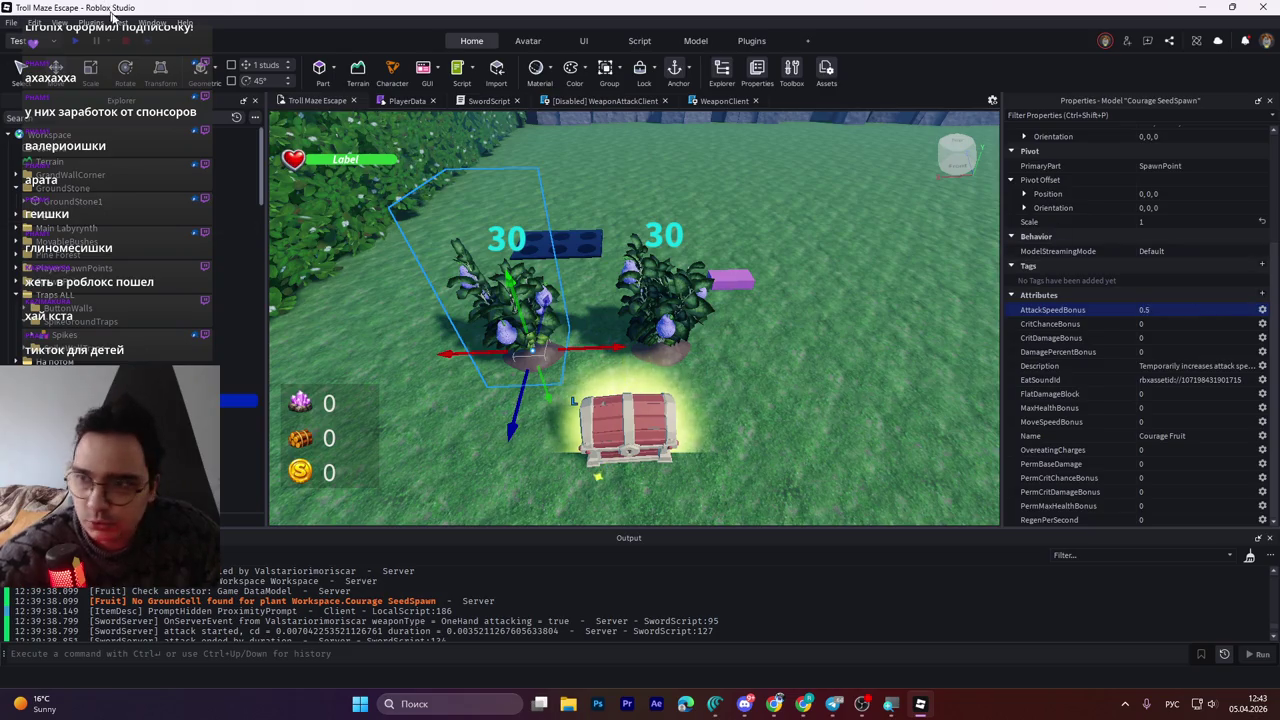
left_click(93, 43)
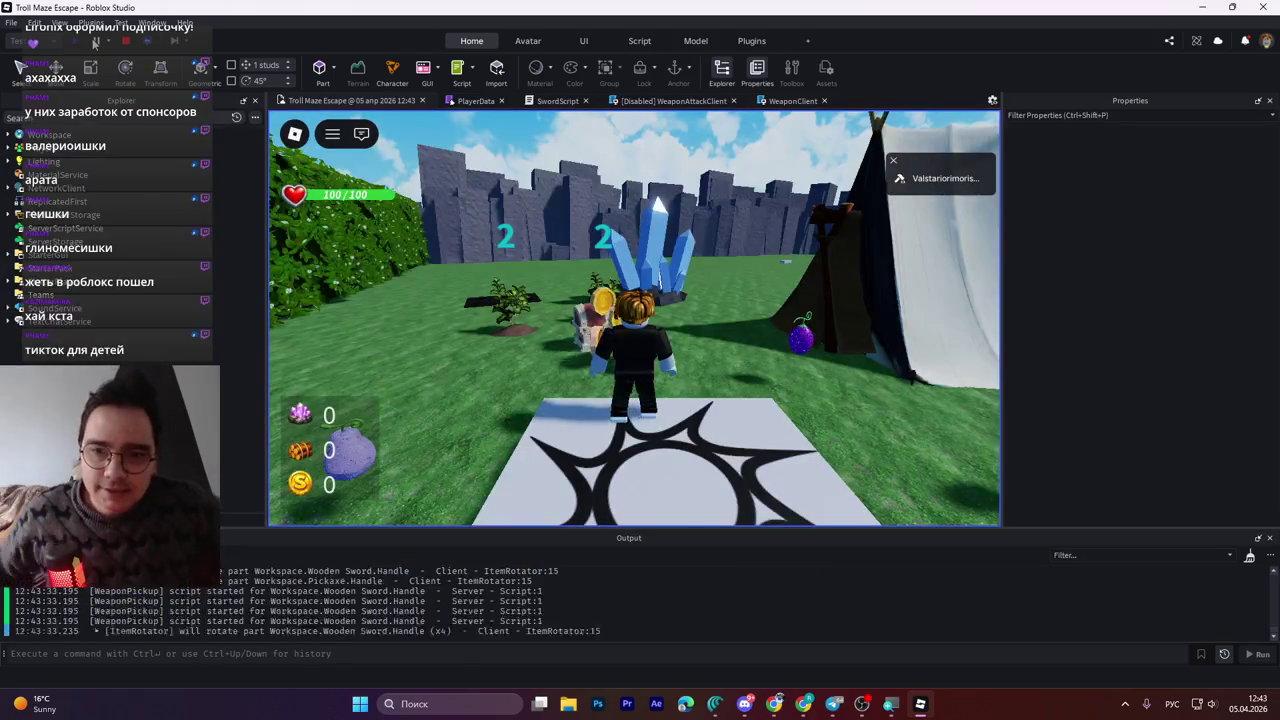
Pick up the Wooden Sword from the chest, equip it, and swing twice
key("w")
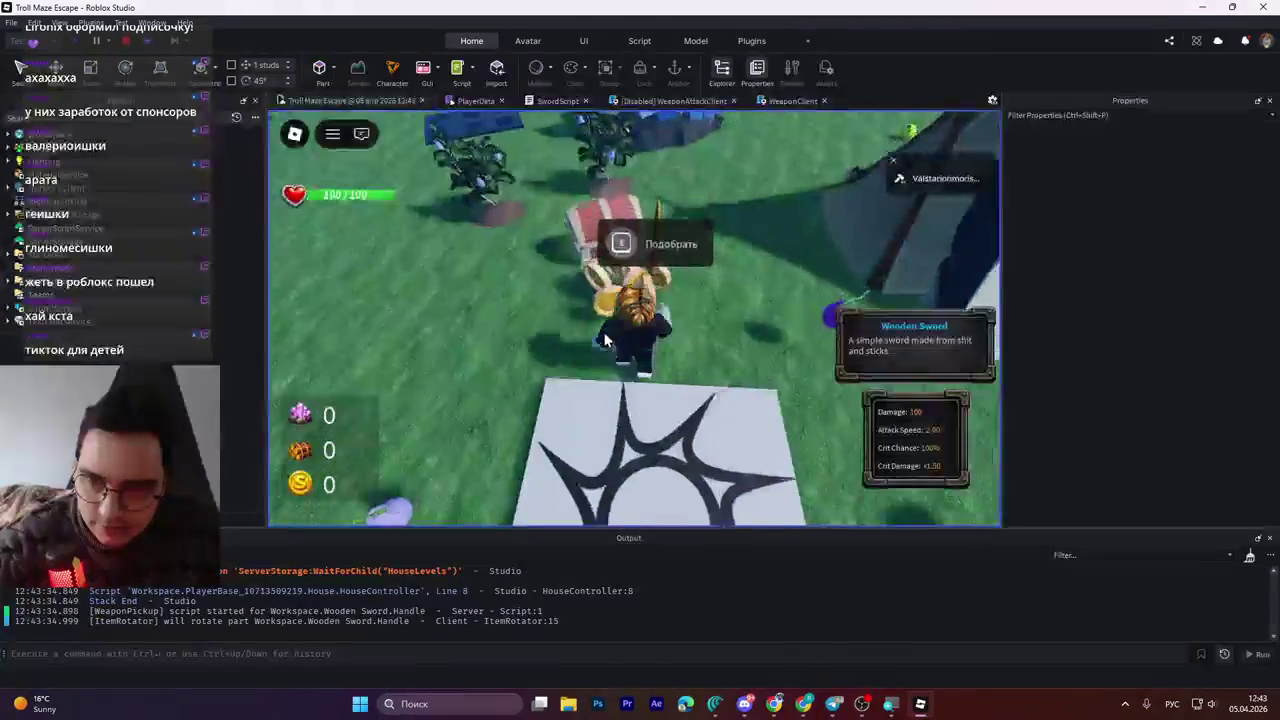
key("e")
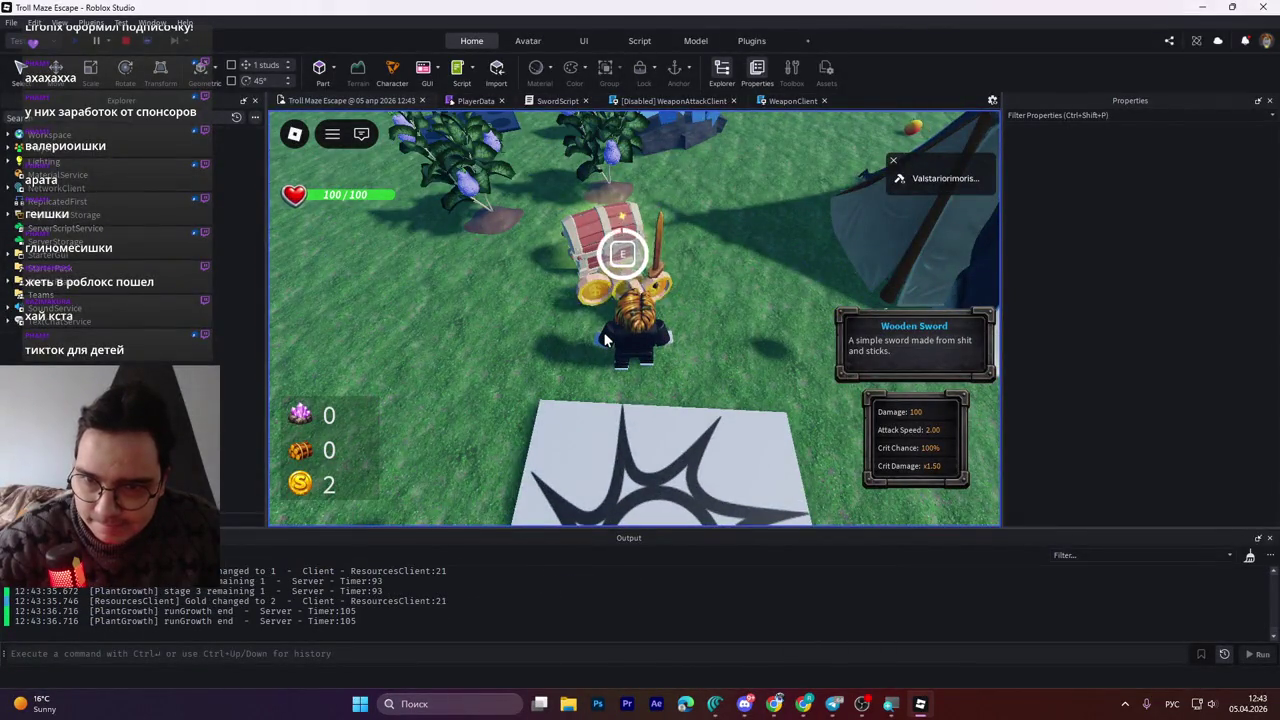
key("1")
left_click(604, 340)
left_click(604, 340)
Take the Energy Fruit and the Courage Fruit, swinging the sword after each
key("e")
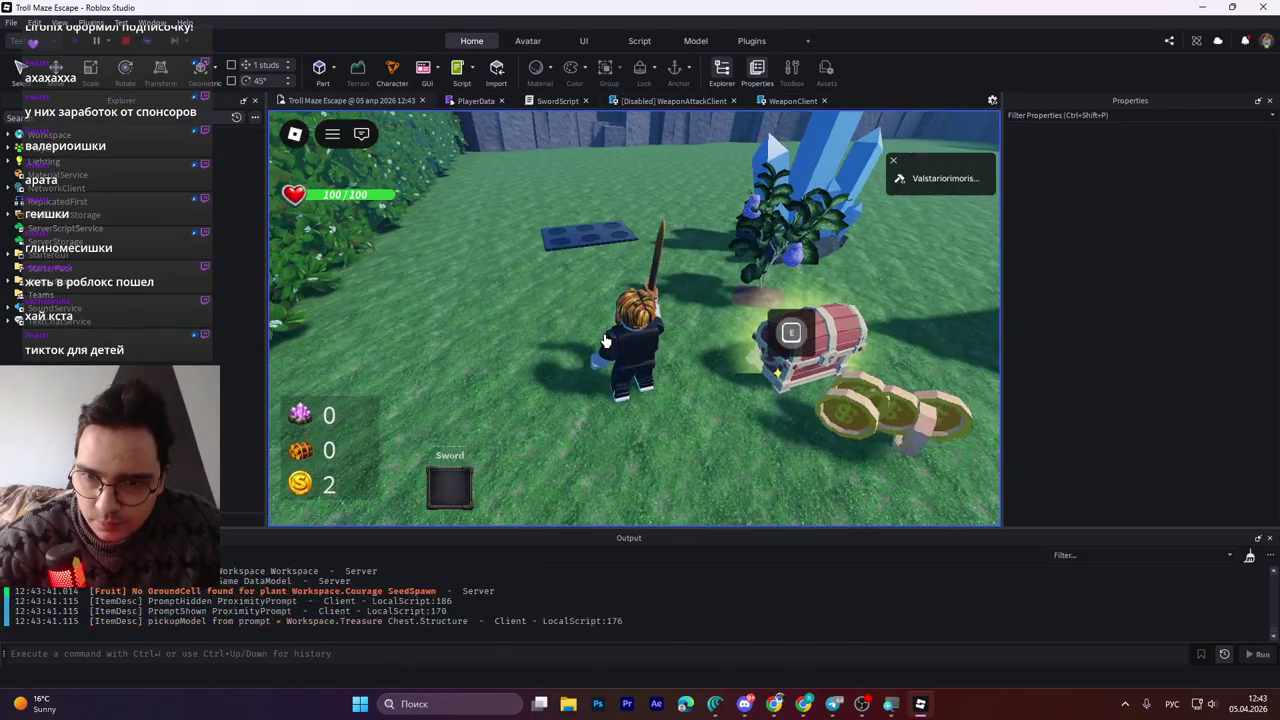
left_click(604, 340)
left_click(604, 340)
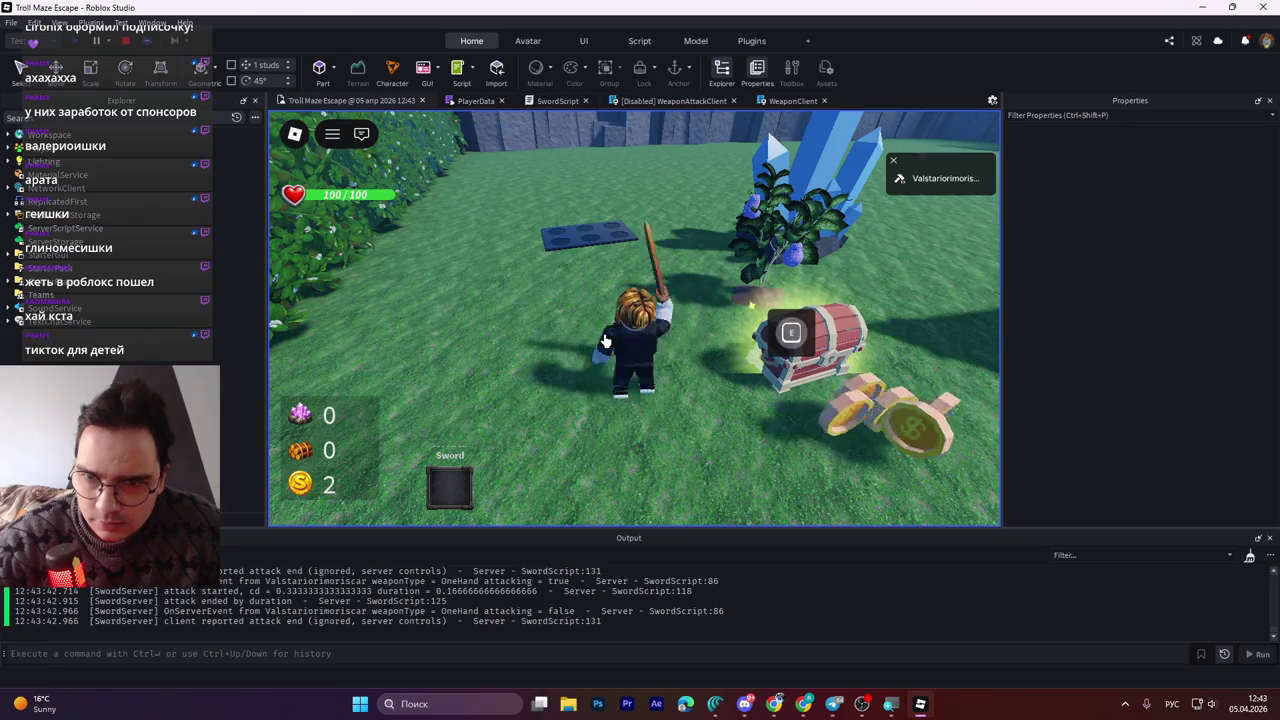
key("w")
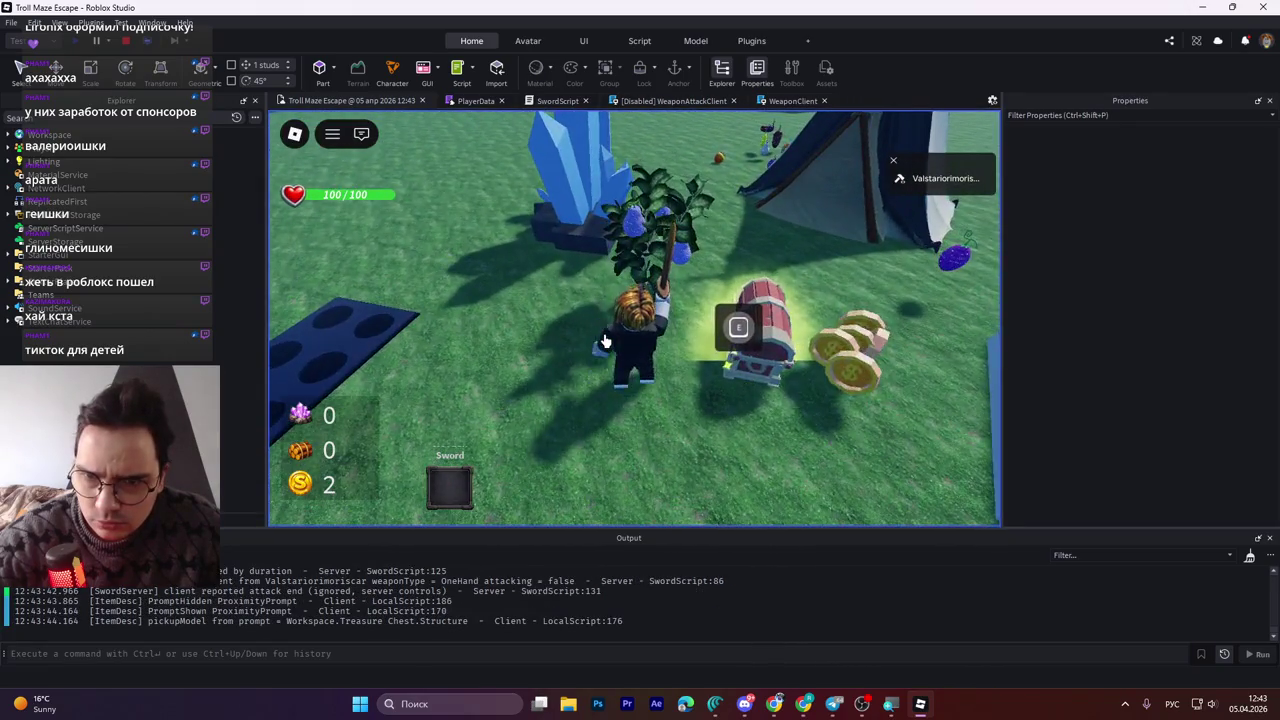
key("e")
left_click(604, 340)
left_click(604, 341)
Enlarge the Output log to read the logged attack cooldowns
left_click_drag(566, 529, 566, 388)
mouse_move(602, 630)
left_mouse_down()
mouse_move(300, 585)
mouse_move(300, 478)
left_mouse_up()
scroll(300, 478, "up", 3)
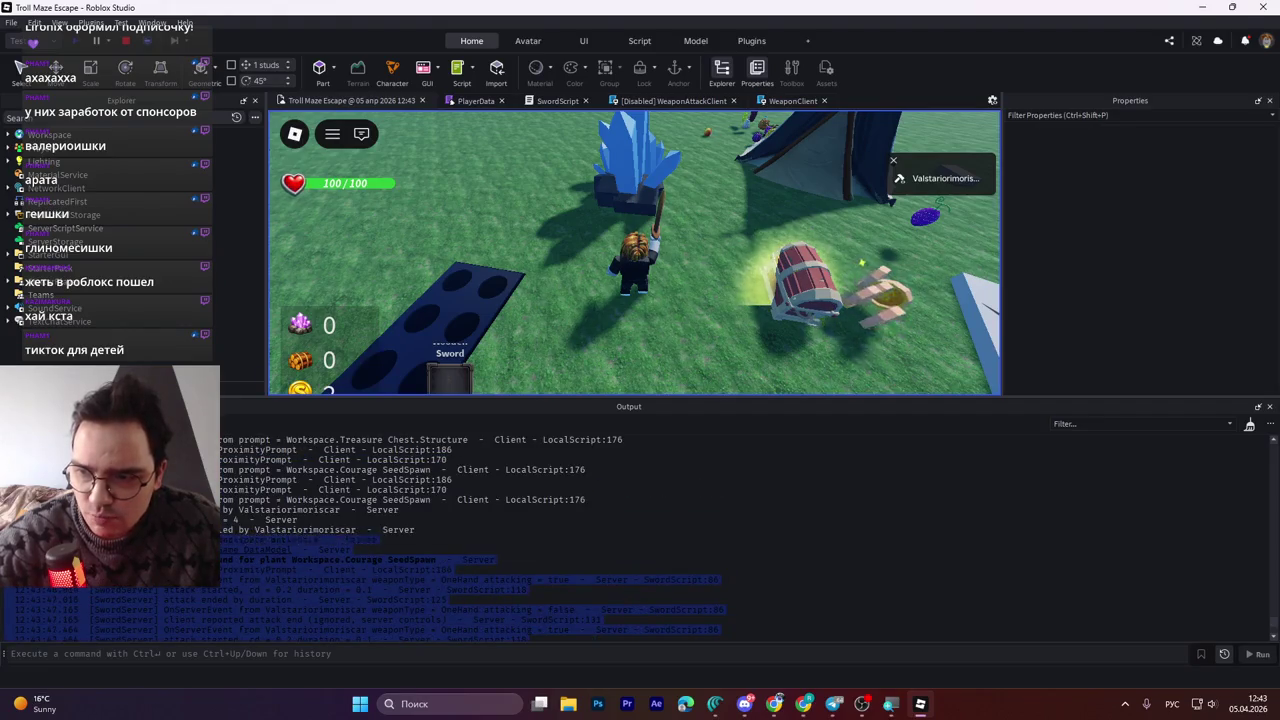
scroll(300, 478, "up", 3)
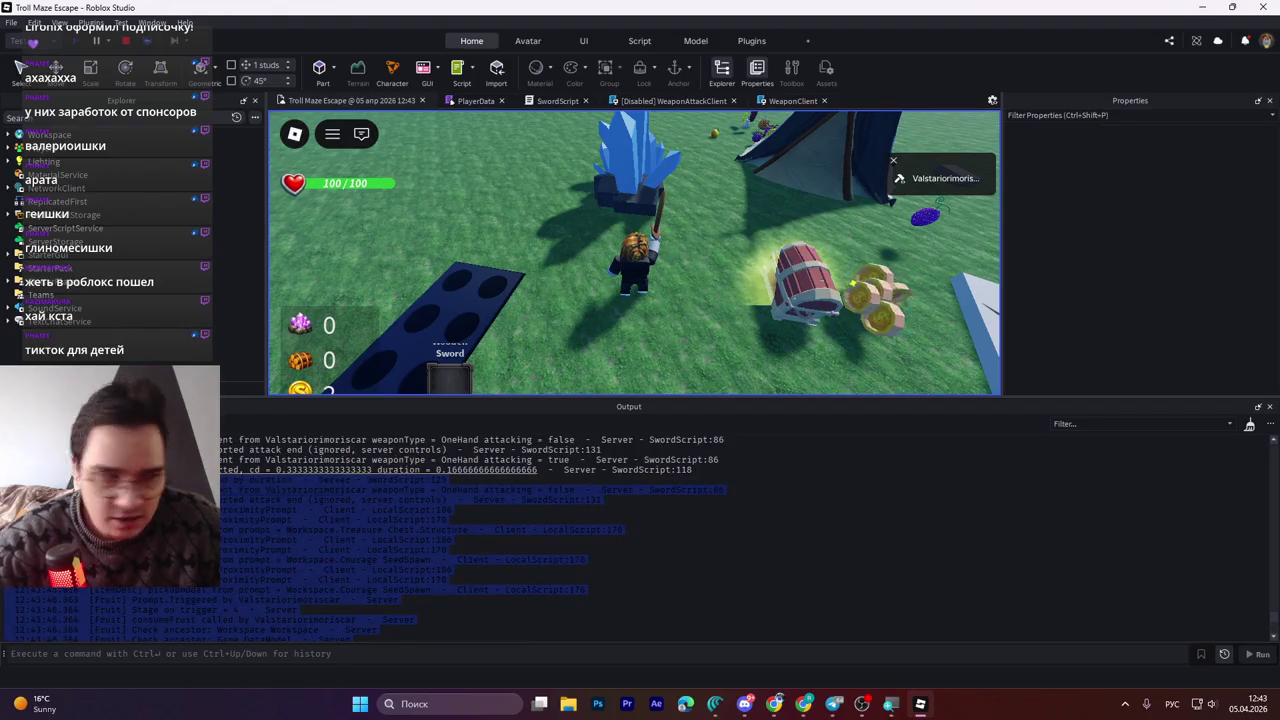
left_click(715, 703)
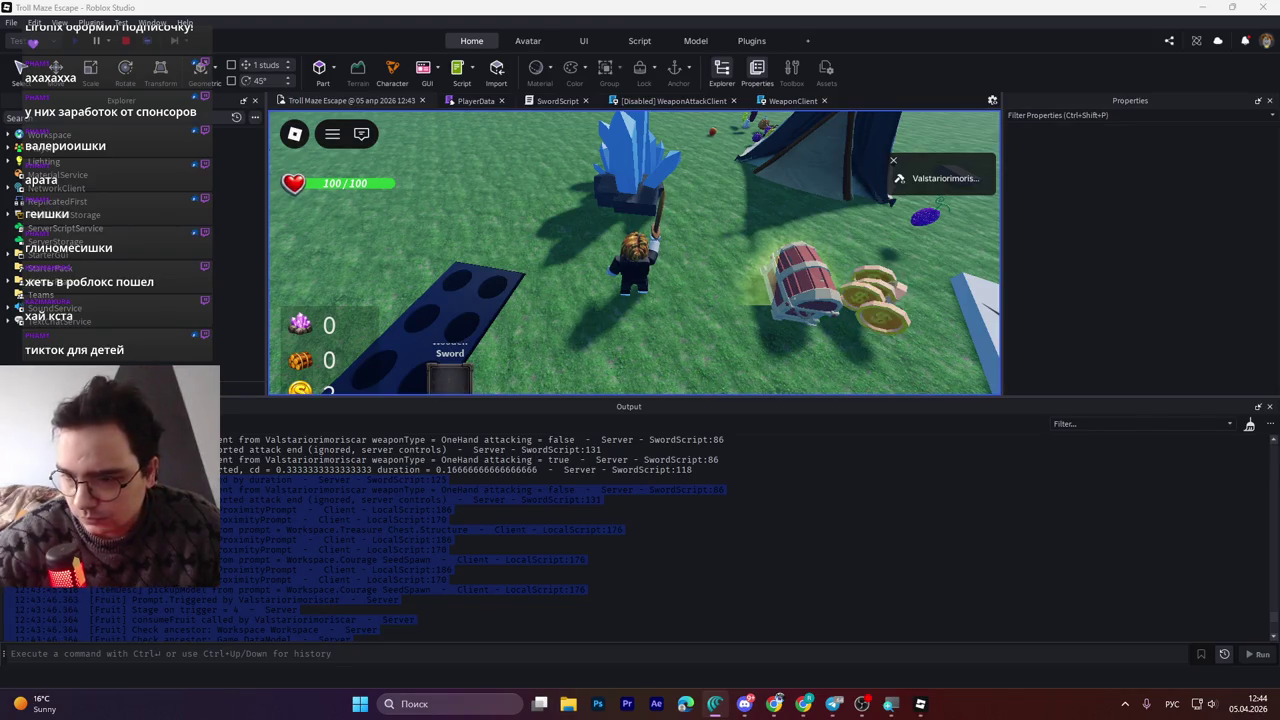
left_click(1037, 584)
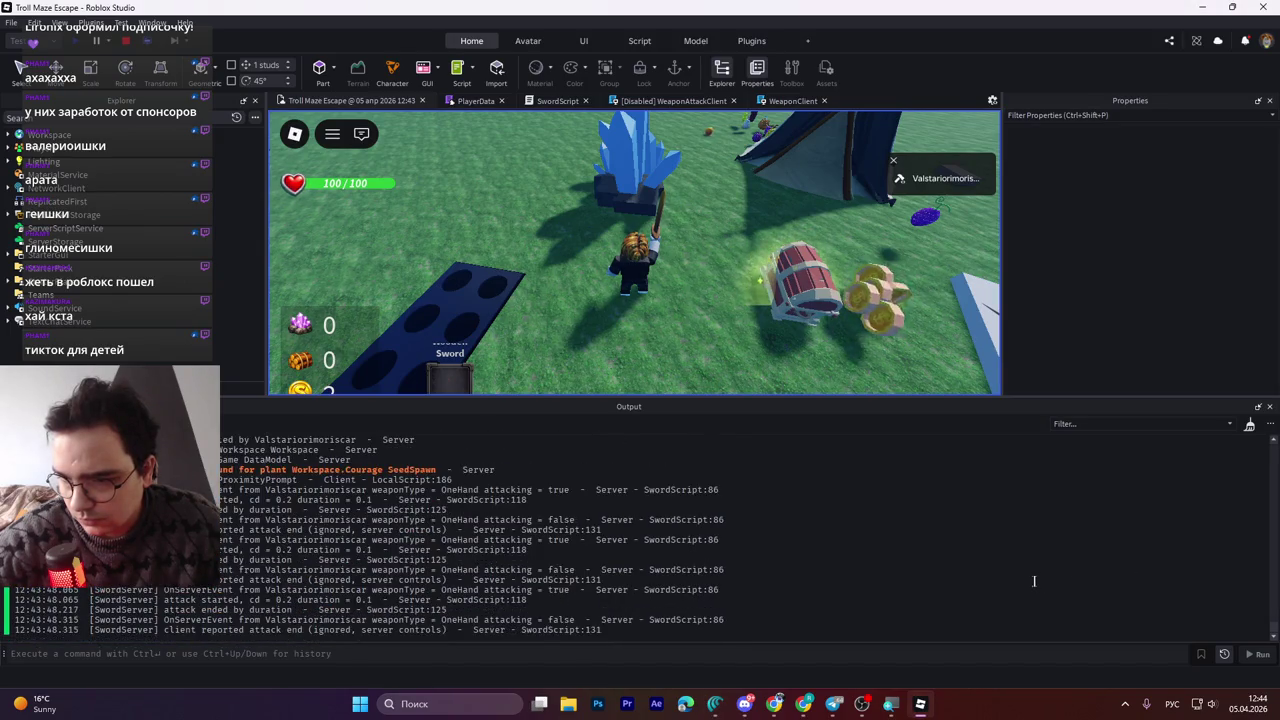
mouse_move(616, 637)
left_mouse_down()
mouse_move(180, 515)
mouse_move(180, 459)
mouse_move(180, 479)
left_mouse_up()
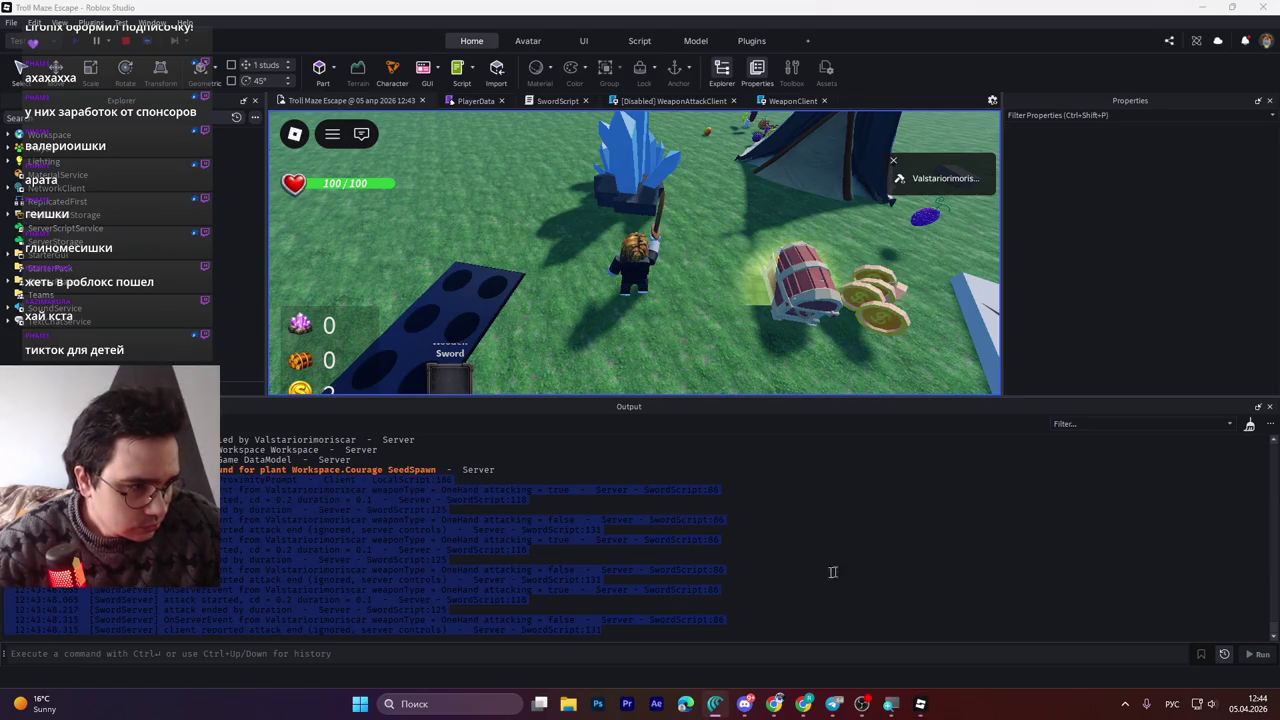
key("alt+Tab")
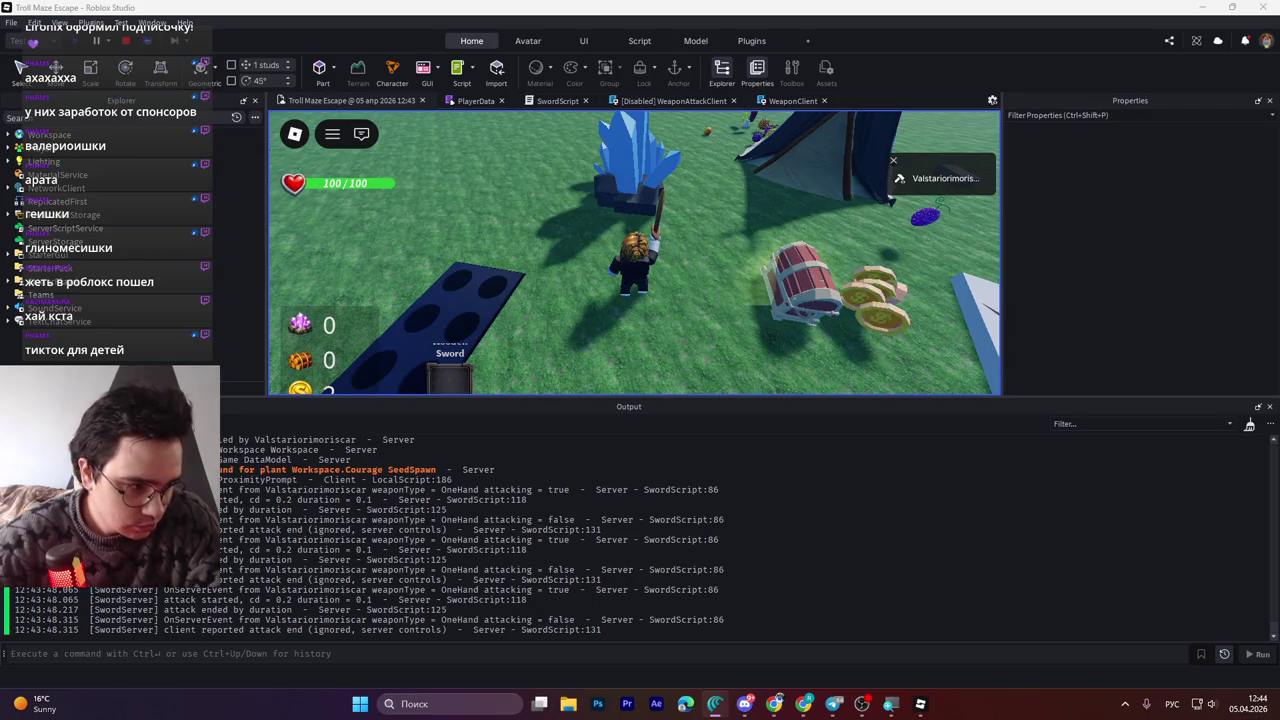
Stop the Troll Maze Escape playtest to return to edit mode
key("alt+shift")
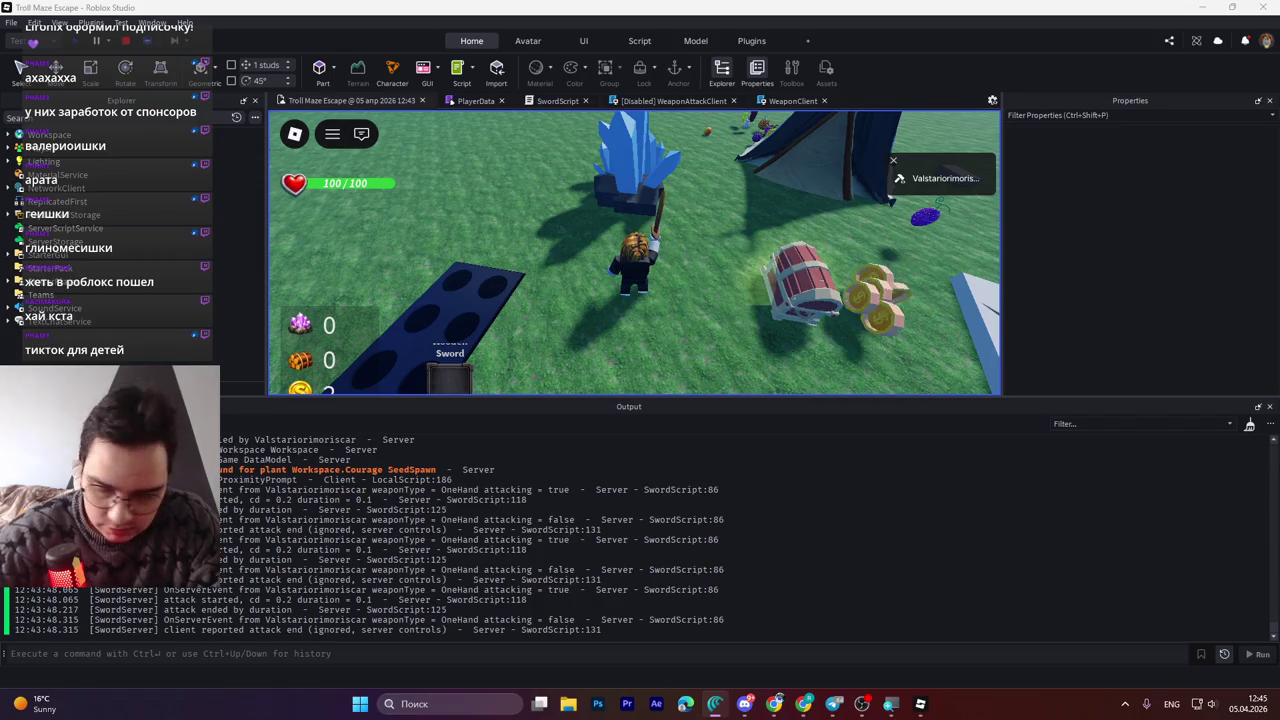
key("alt+shift")
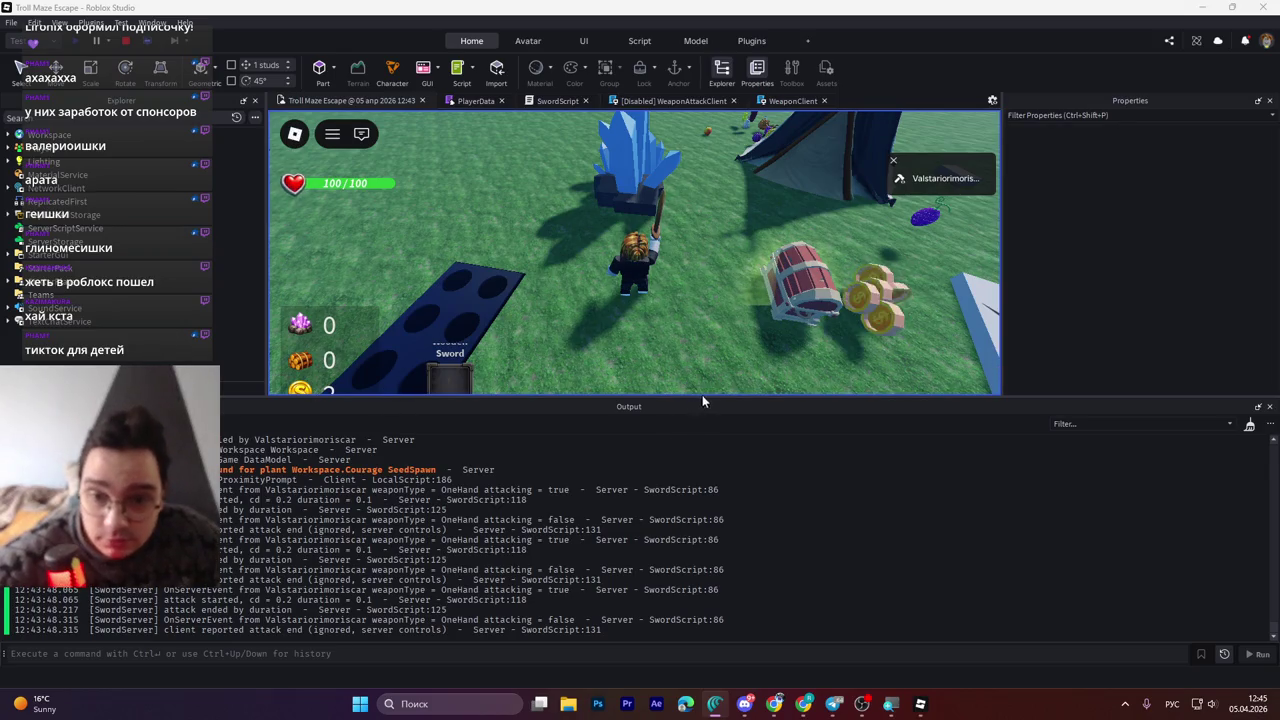
left_click(127, 42)
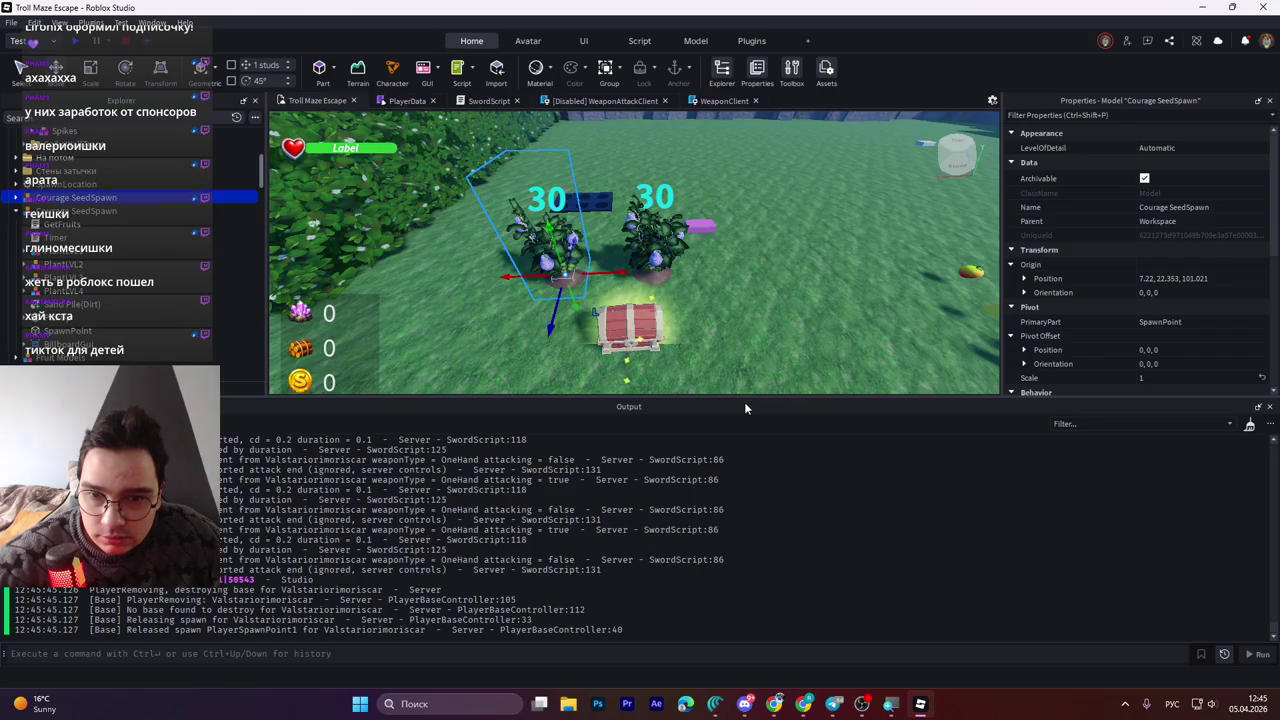
Show the PlayerData script's RoundBuffs defaults, where AttackSpeedBonus is 0
mouse_move(742, 397)
left_mouse_down()
mouse_move(742, 614)
mouse_move(742, 537)
left_mouse_up()
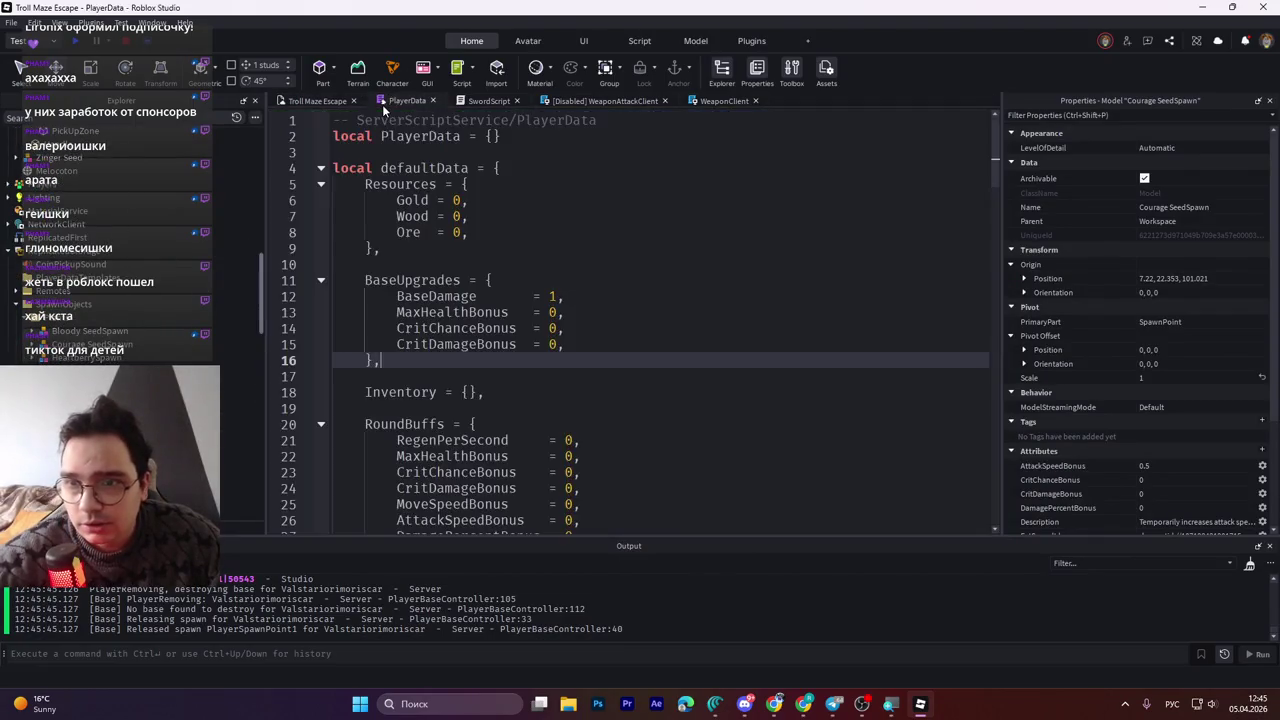
left_click(407, 100)
left_click(535, 278)
key("ctrl+a")
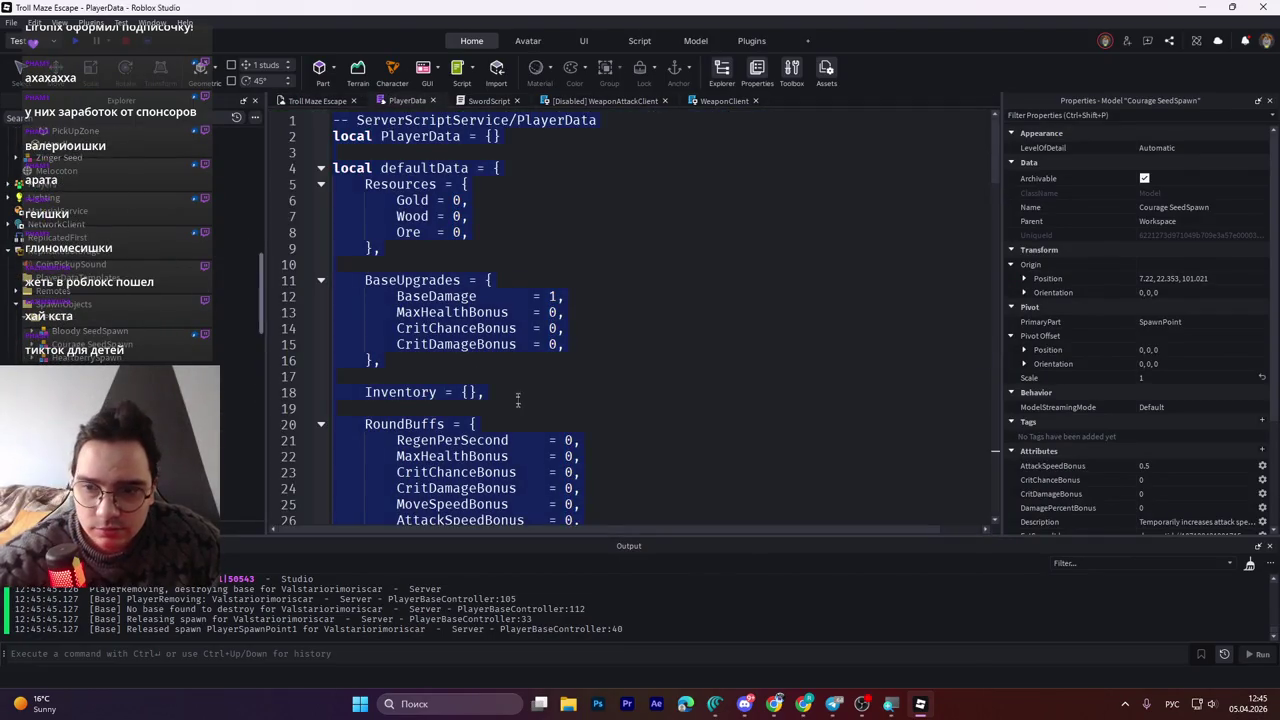
left_click(517, 424)
scroll(517, 428, "down", 4)
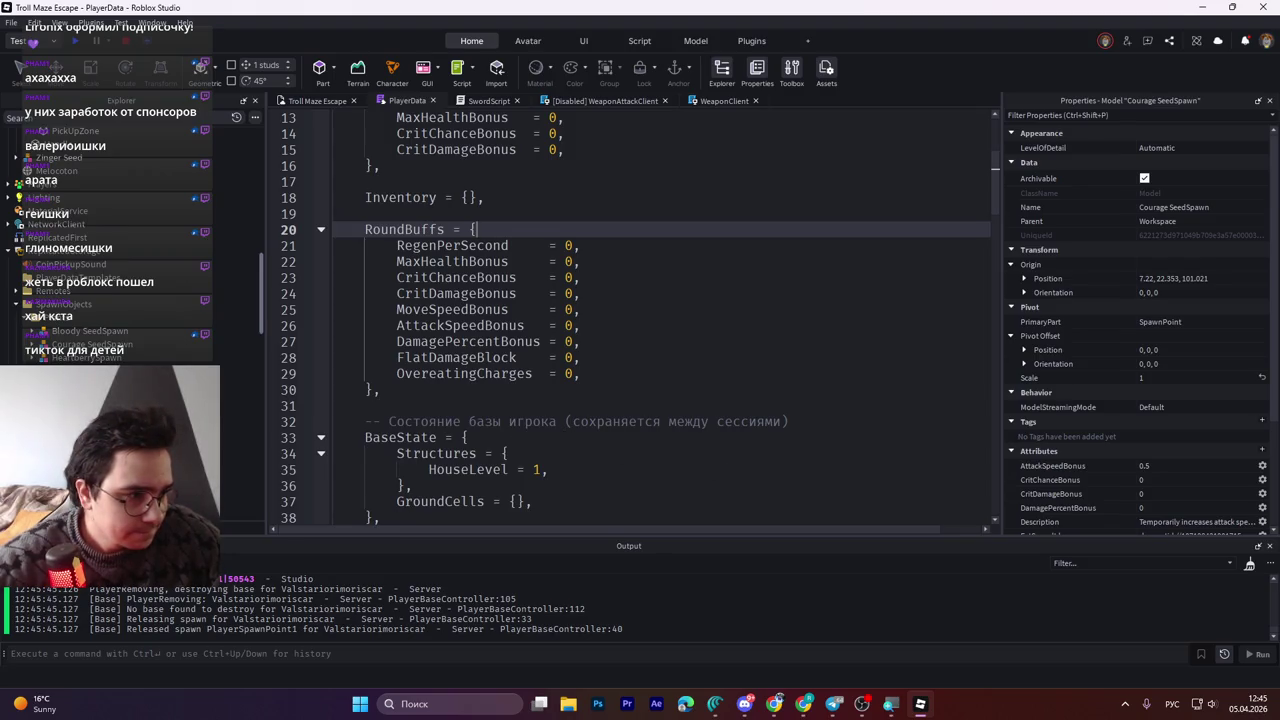
left_click(714, 704)
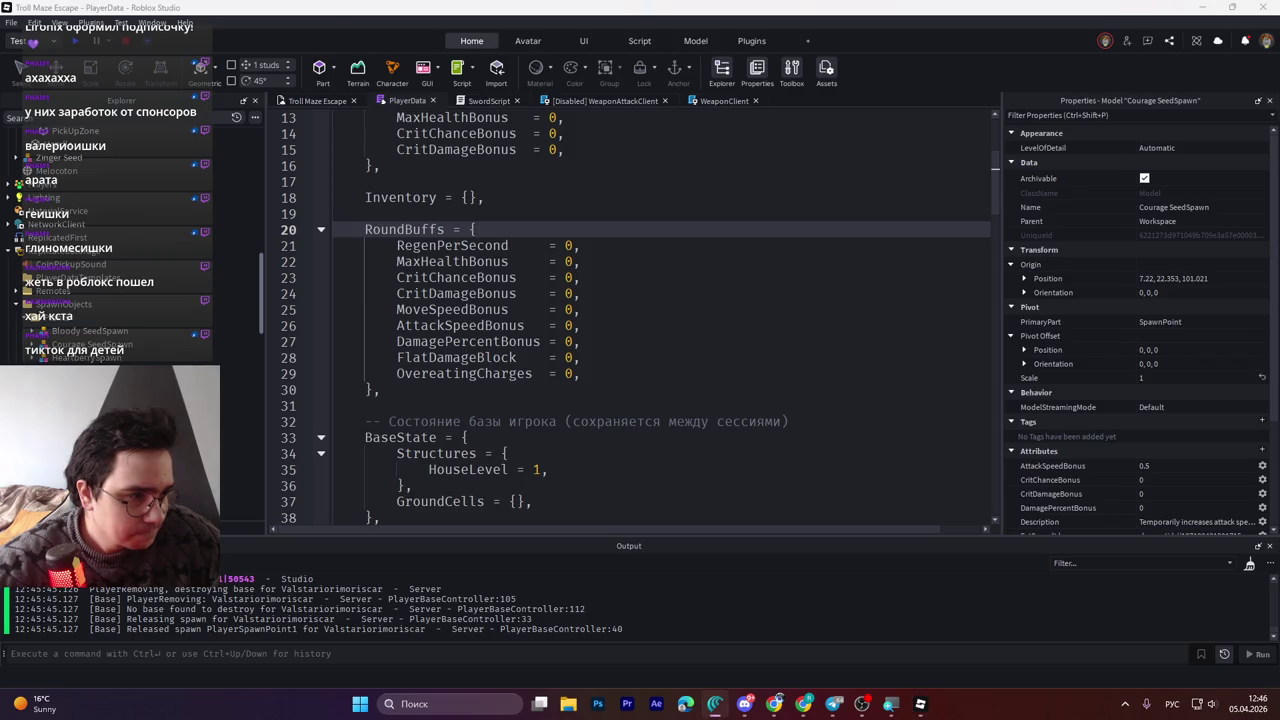